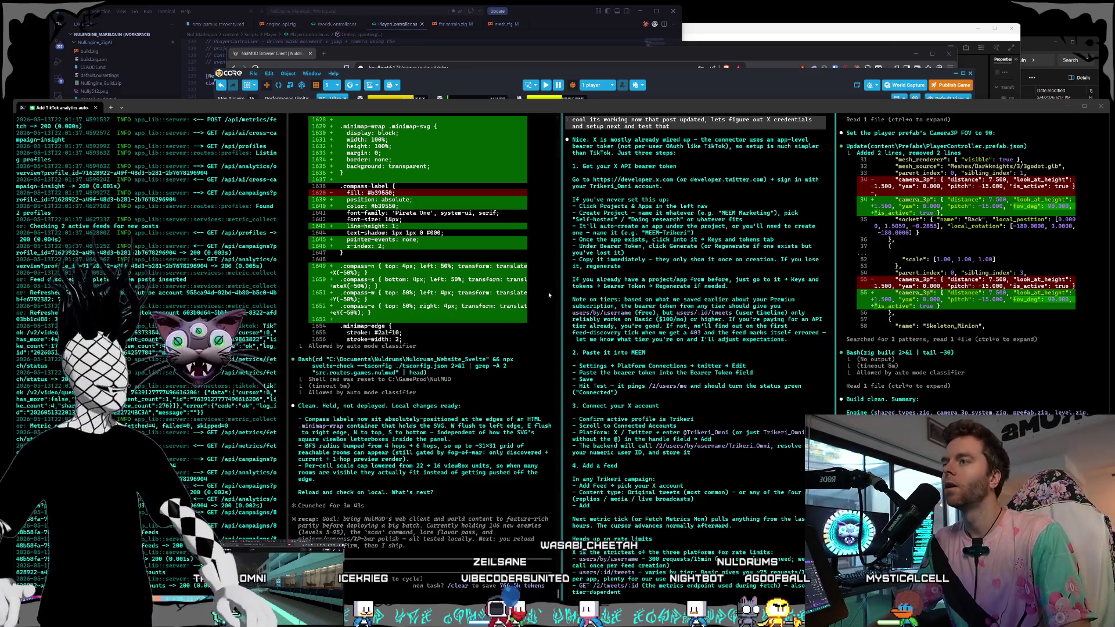
- Scroll through the player camera setup in the Core editor's viewport and Hierarchy
{"action": "left_click", "coordinate": [626, 72]}
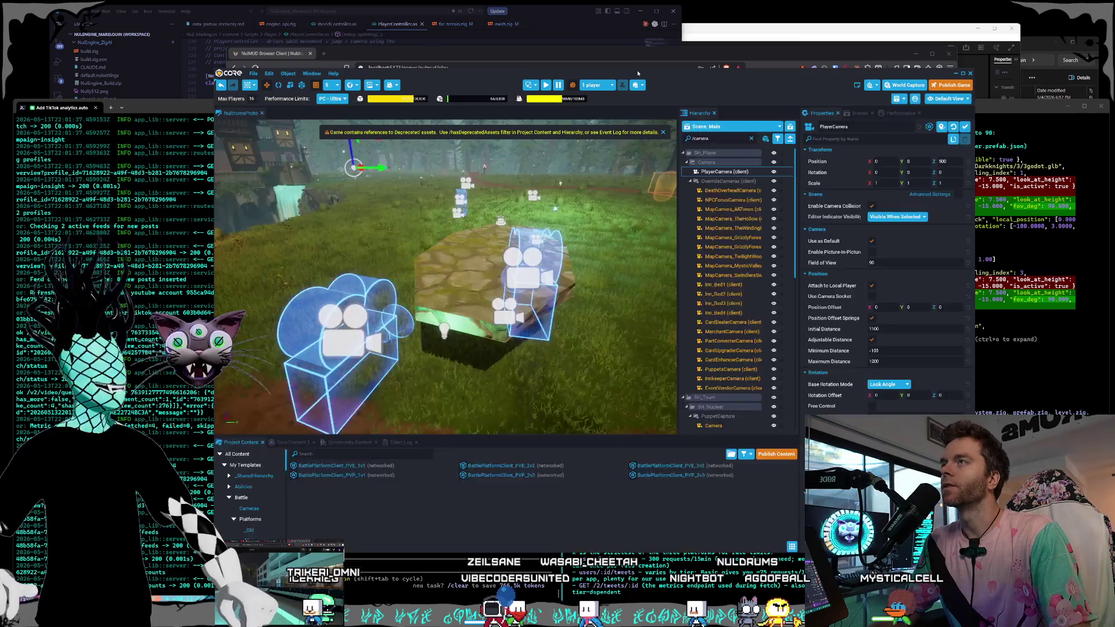
{"action": "scroll", "coordinate": [515, 245], "scroll_direction": "down", "scroll_amount": 5}
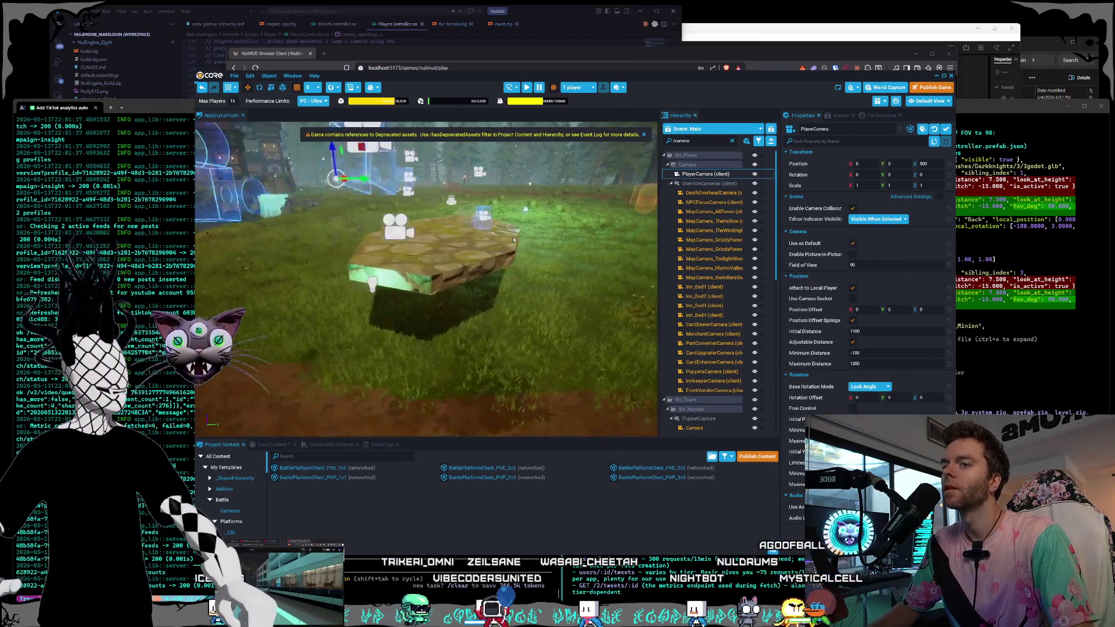
{"action": "scroll", "coordinate": [668, 338], "scroll_direction": "down", "scroll_amount": 5}
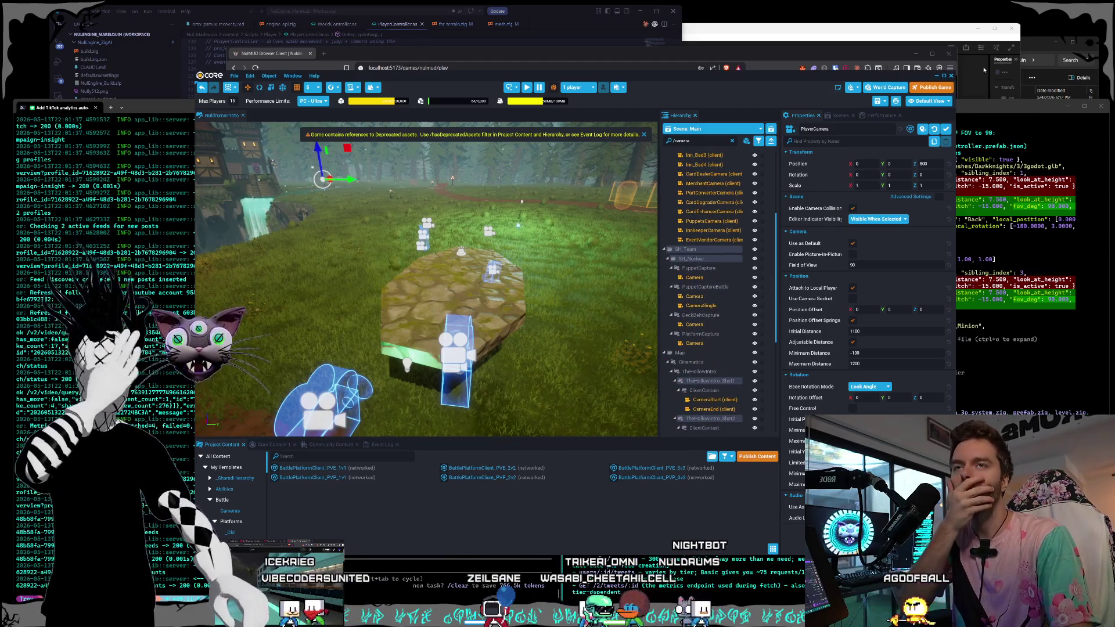
- Launch Nul_Marlequin.nulproject in its own engine editor from the project folder
{"action": "left_click", "coordinate": [1018, 114]}
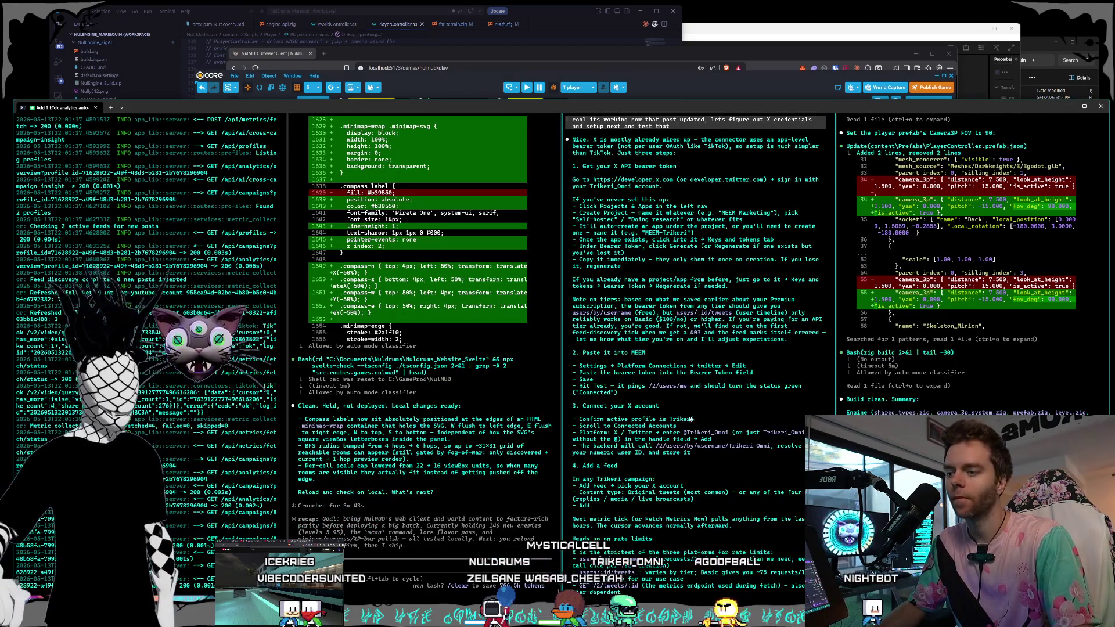
{"action": "key", "text": "alt+Tab"}
{"action": "double_click", "coordinate": [974, 184]}
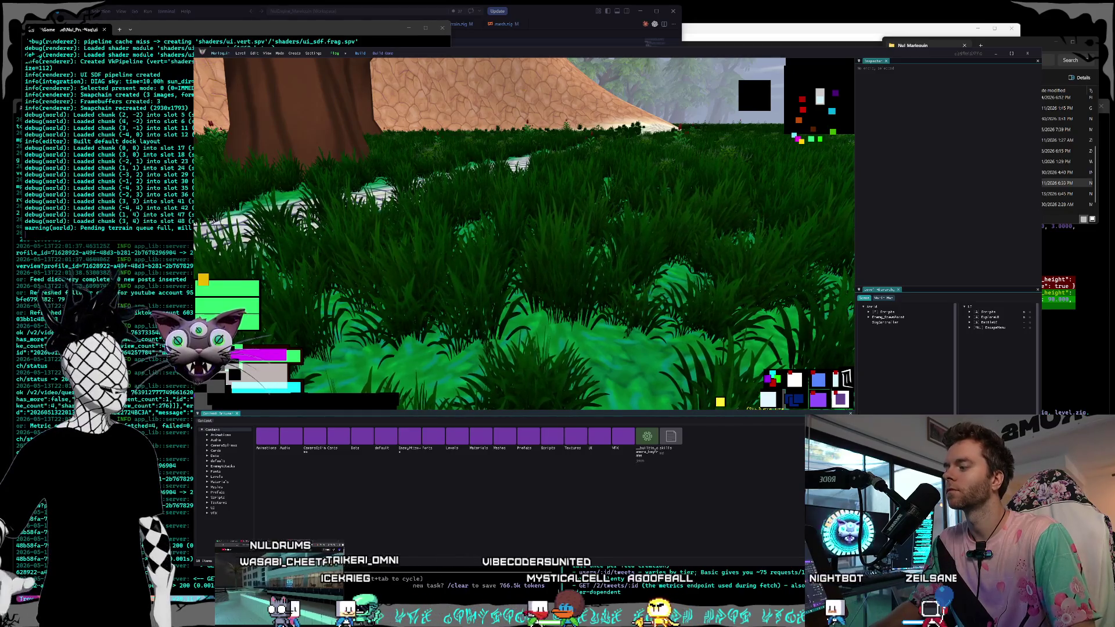
- Open a new Explorer window on D:\Documents\Fonts, make it taller, and select Blackside.ttf
{"action": "key", "text": "super+e"}
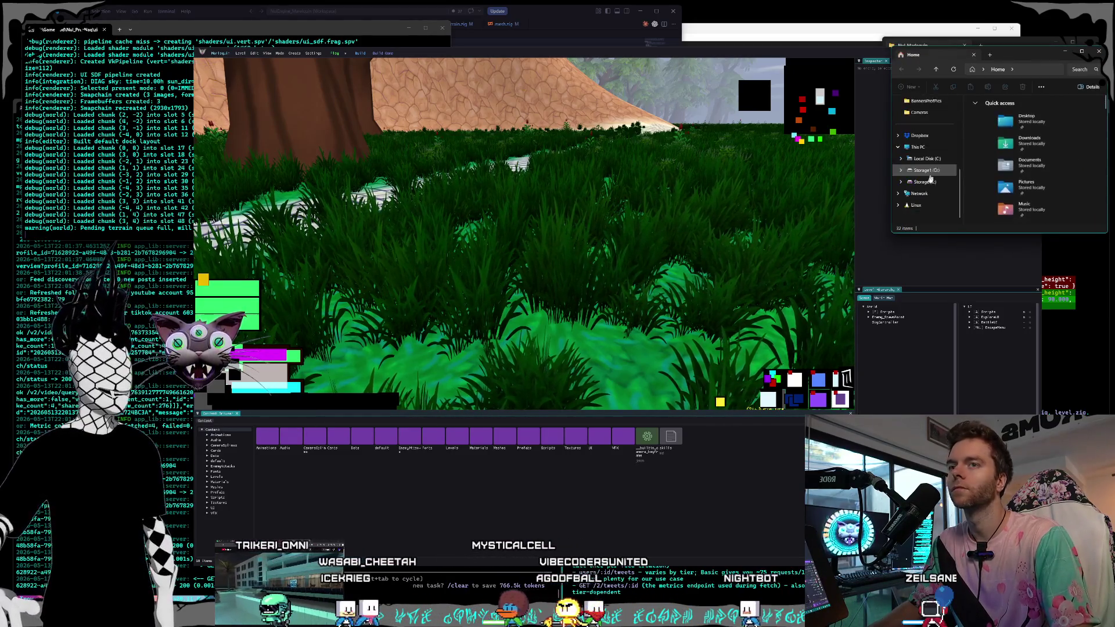
{"action": "left_click", "coordinate": [928, 171]}
{"action": "scroll", "coordinate": [995, 145], "scroll_direction": "up", "scroll_amount": 3}
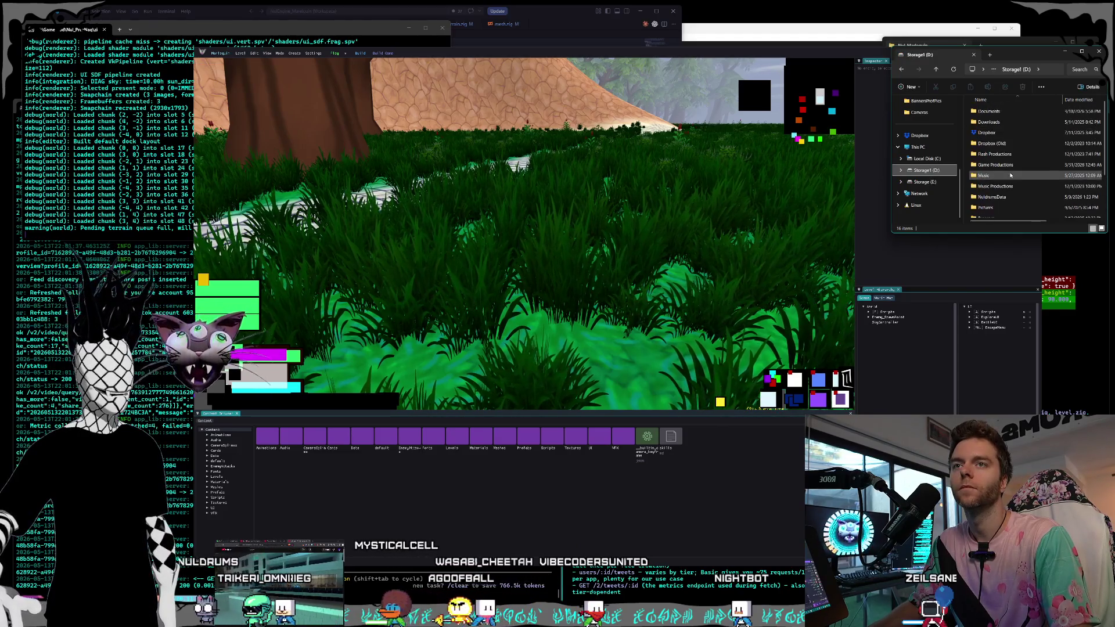
{"action": "left_click", "coordinate": [942, 160]}
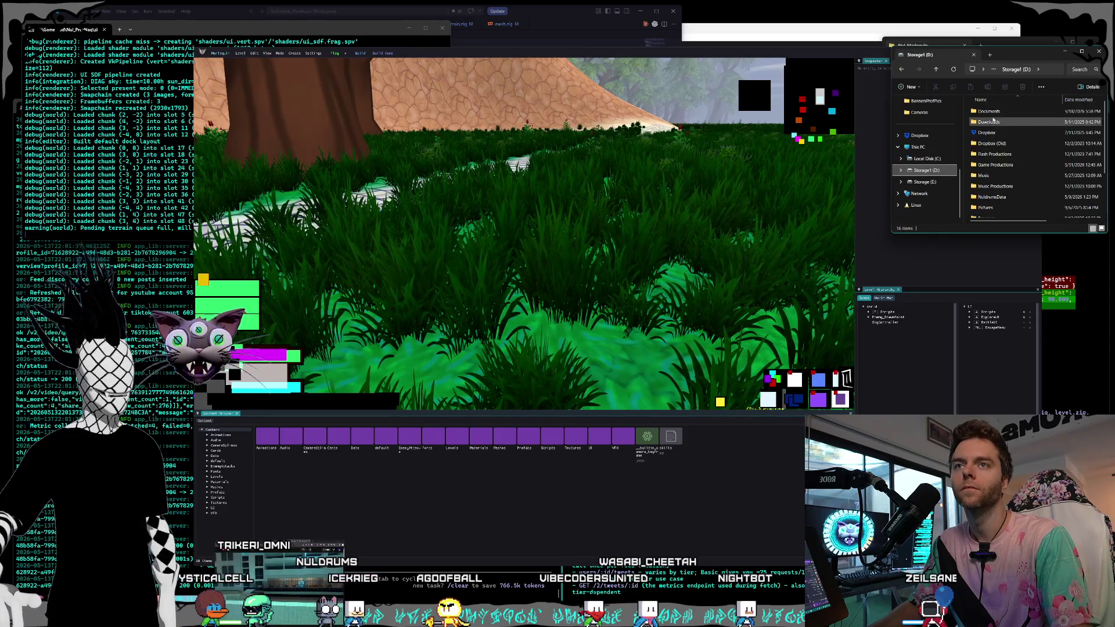
{"action": "double_click", "coordinate": [989, 152]}
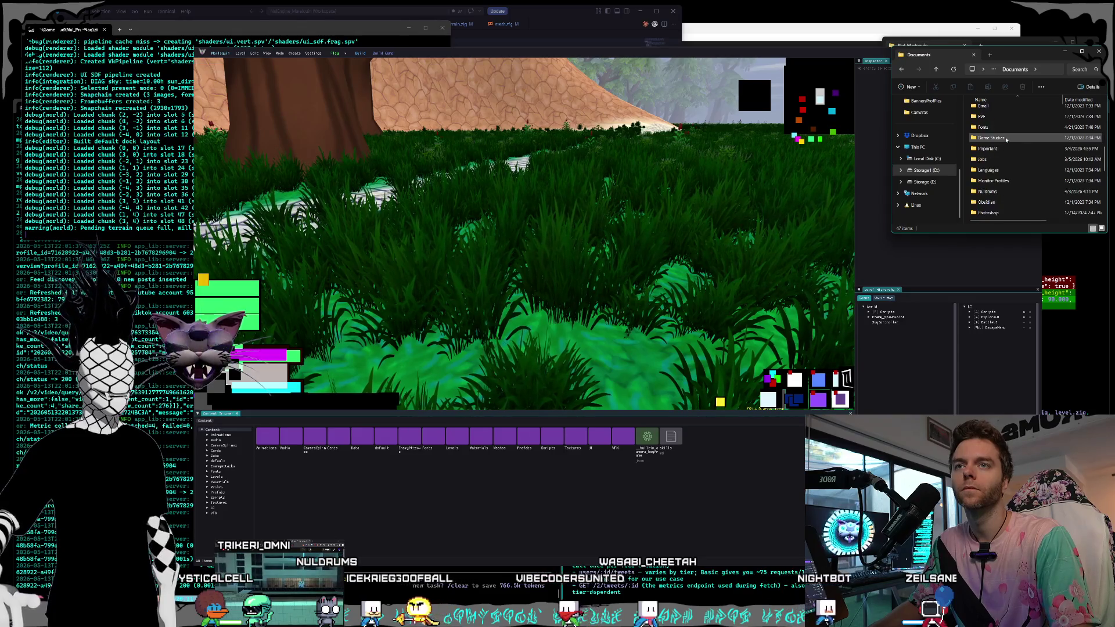
{"action": "scroll", "coordinate": [1002, 148], "scroll_direction": "down", "scroll_amount": 4}
{"action": "double_click", "coordinate": [995, 127]}
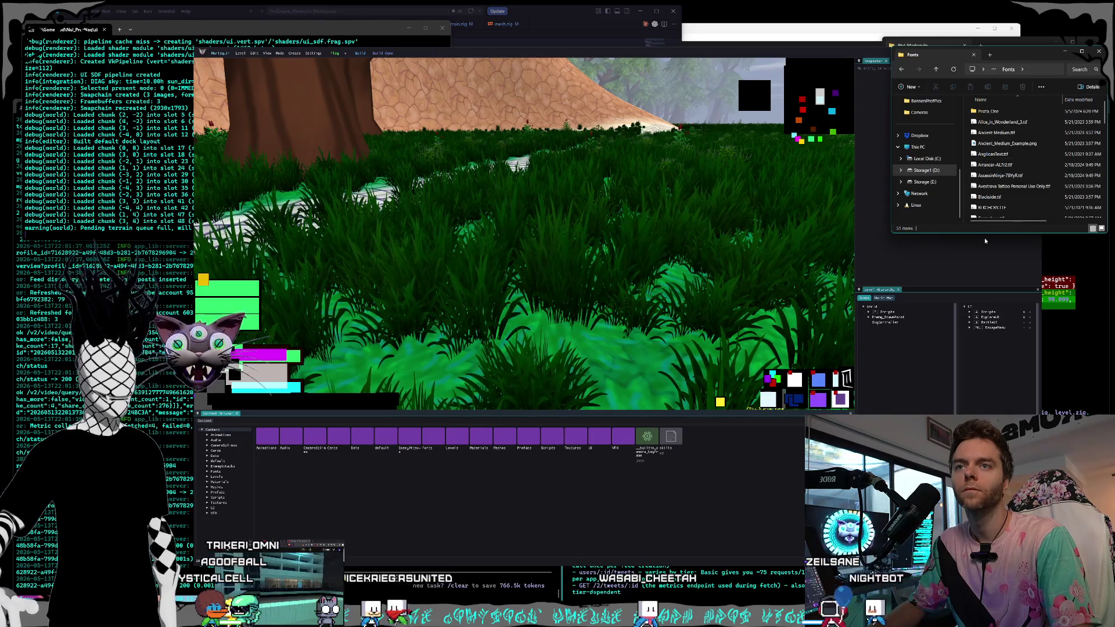
{"action": "left_click_drag", "start_coordinate": [988, 233], "coordinate": [988, 346]}
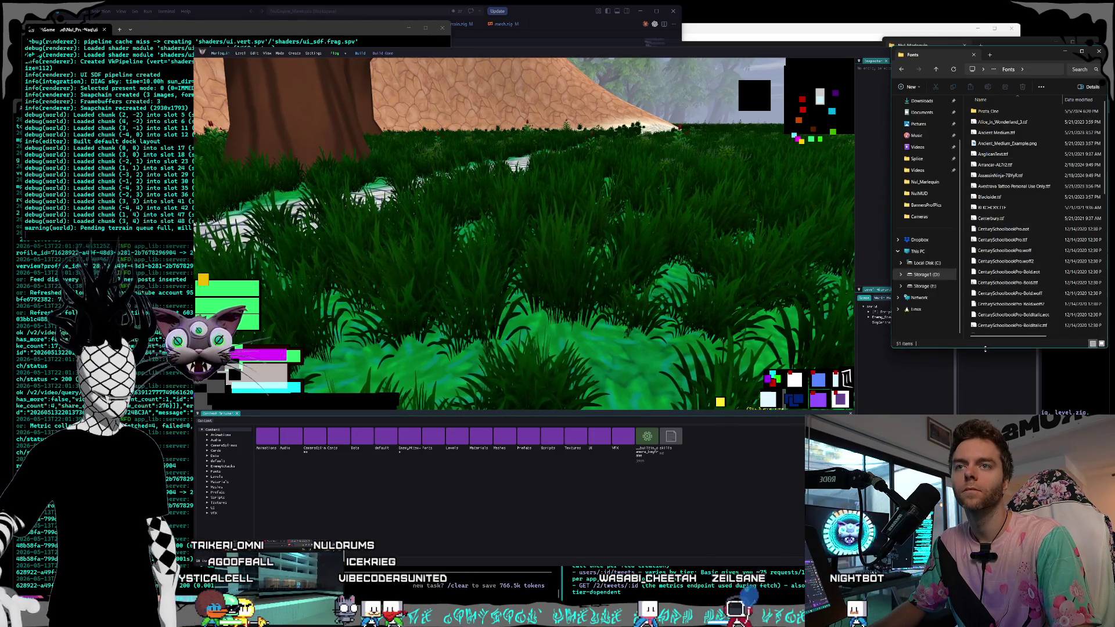
{"action": "left_click", "coordinate": [991, 197]}
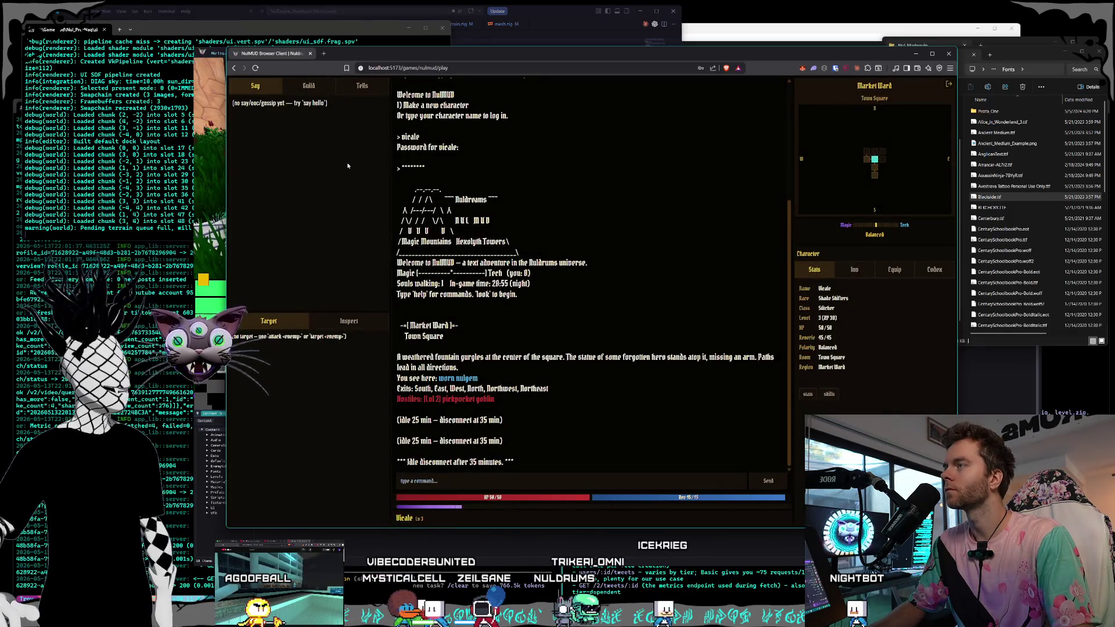
- Close the NulMUD browser client and bring the Fonts folder window forward
{"action": "left_click", "coordinate": [310, 54]}
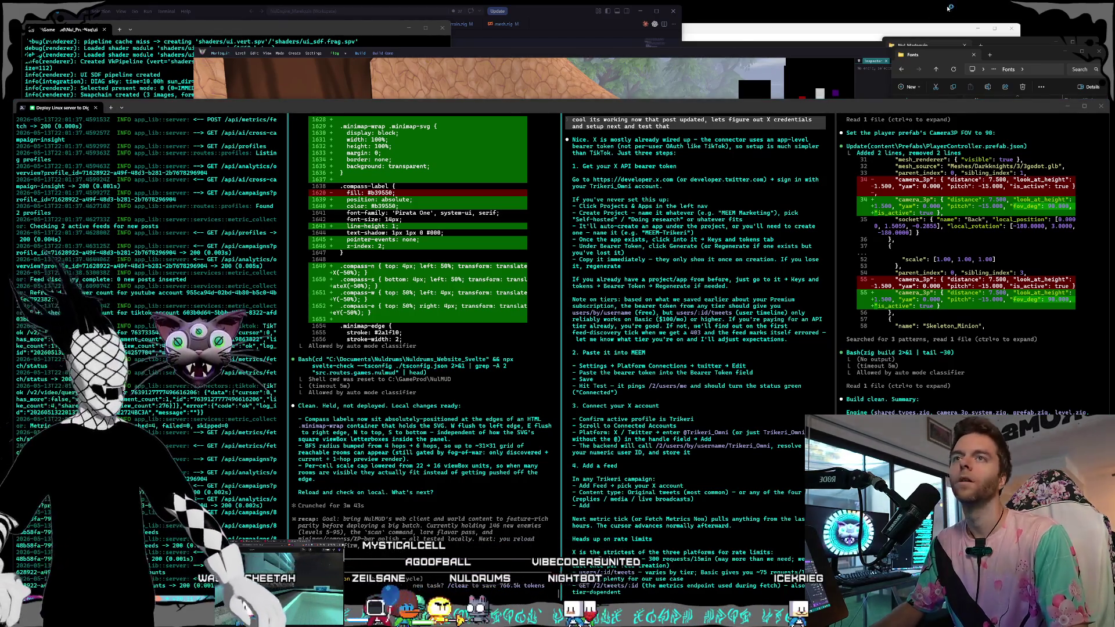
{"action": "left_click", "coordinate": [937, 54]}
- Move and enlarge the Fonts window, select its D:\Documents\Fonts path, and return to the terminal
{"action": "left_click_drag", "start_coordinate": [1011, 52], "coordinate": [910, 39]}
{"action": "mouse_move", "coordinate": [1004, 333]}
{"action": "left_mouse_down"}
{"action": "mouse_move", "coordinate": [1054, 386]}
{"action": "mouse_move", "coordinate": [1054, 413]}
{"action": "left_mouse_up"}
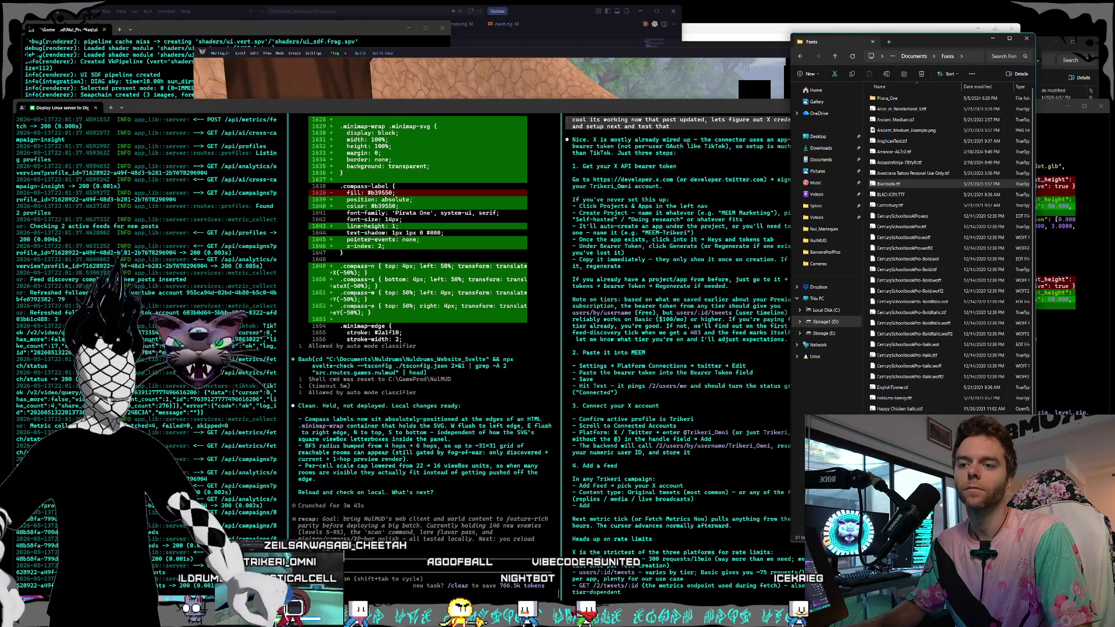
{"action": "scroll", "coordinate": [958, 250], "scroll_direction": "down", "scroll_amount": 4}
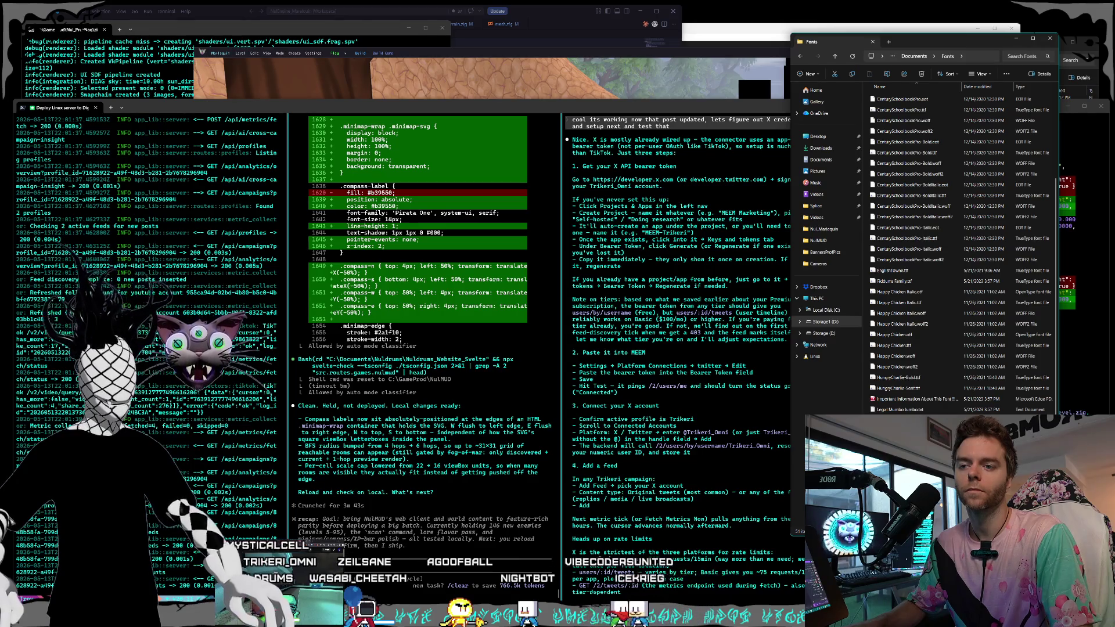
{"action": "scroll", "coordinate": [906, 145], "scroll_direction": "up", "scroll_amount": 4}
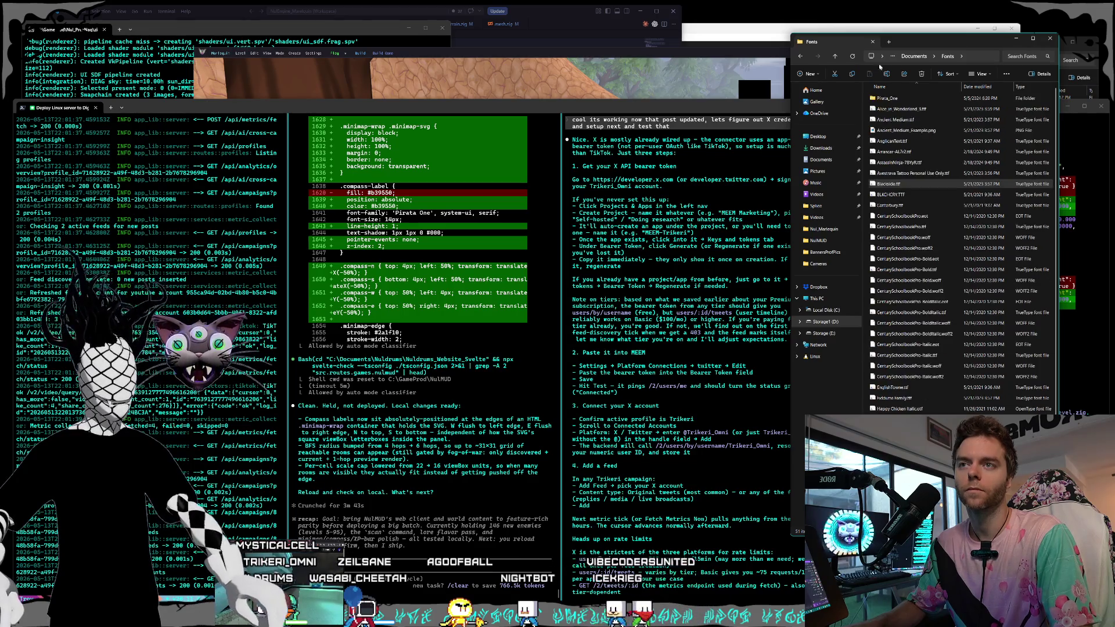
{"action": "left_click", "coordinate": [971, 56]}
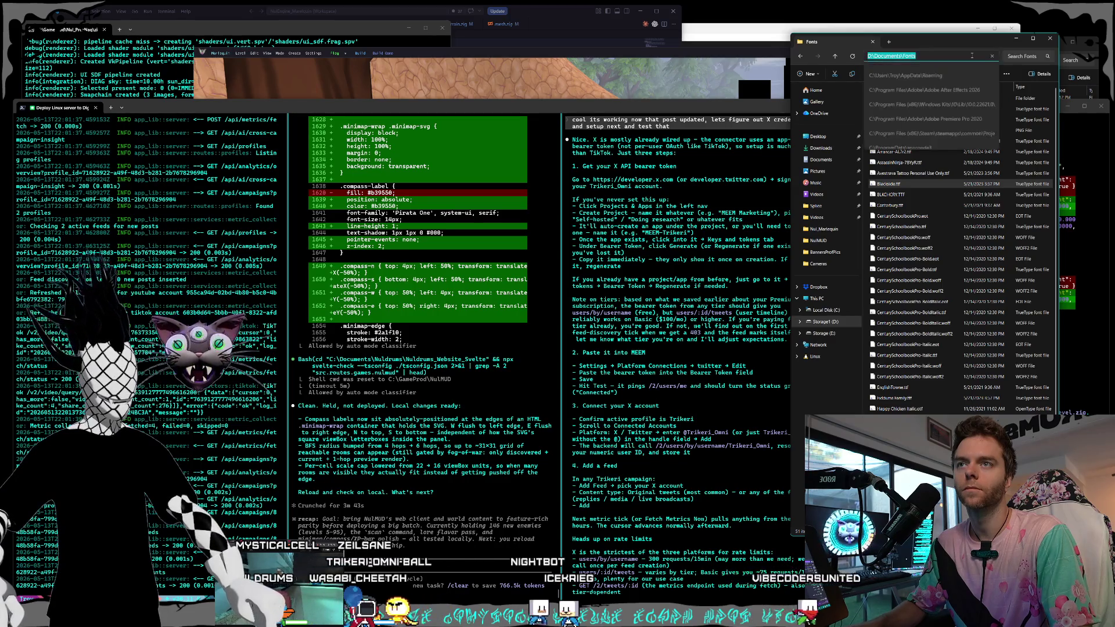
{"action": "left_click", "coordinate": [410, 546]}
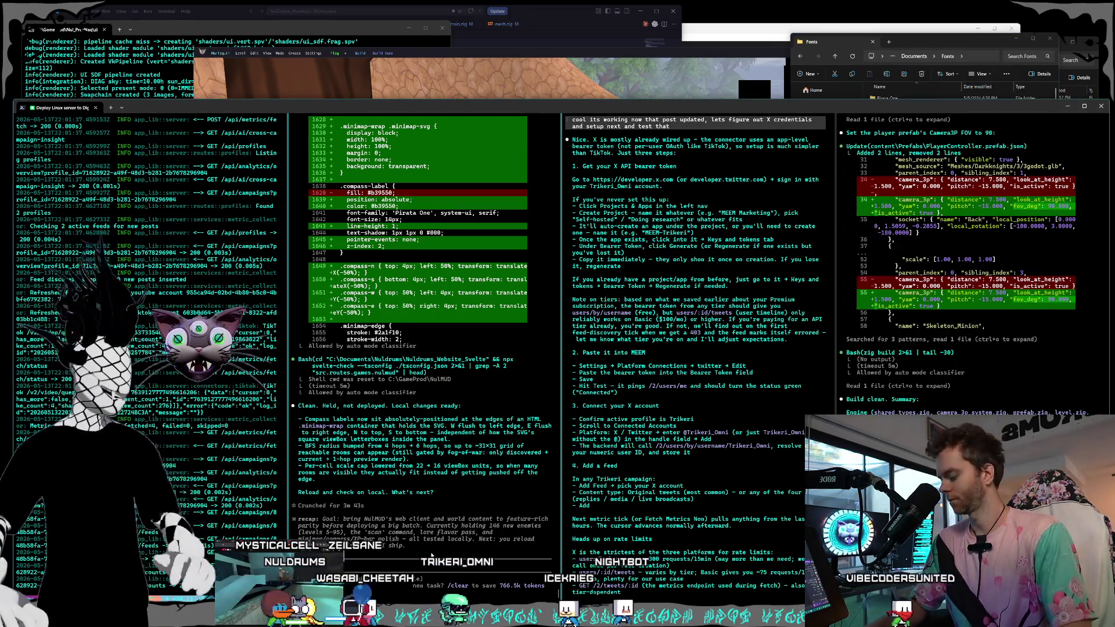
{"action": "key", "text": "ctrl+super"}
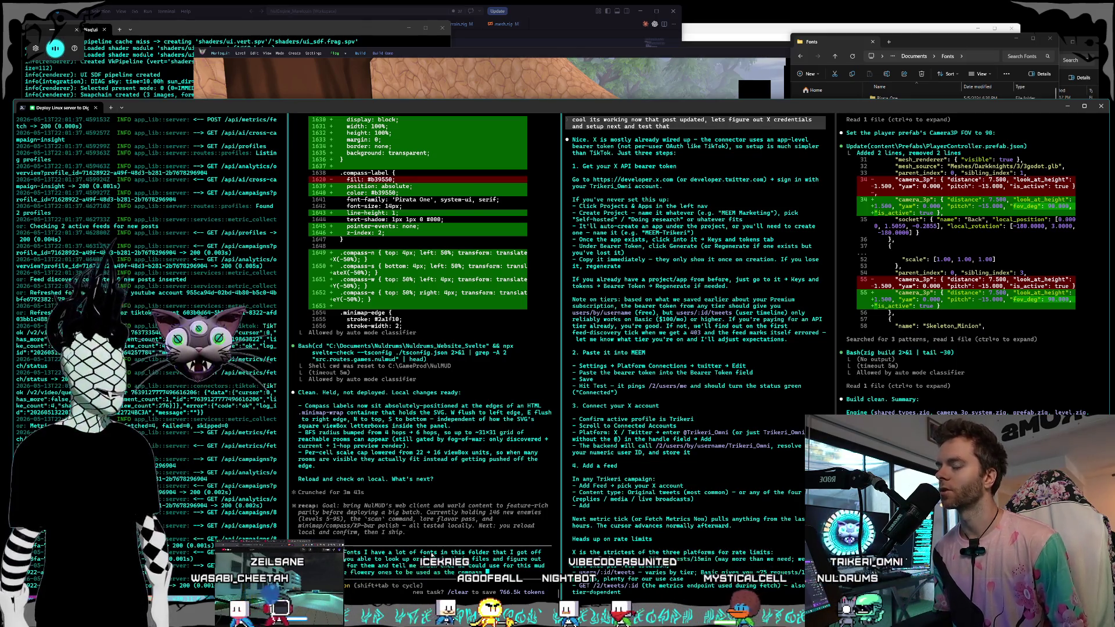
- Submit the request asking which D:\Documents\Fonts fonts are licensed for the MUD's compass letters
{"action": "key", "text": "Return"}
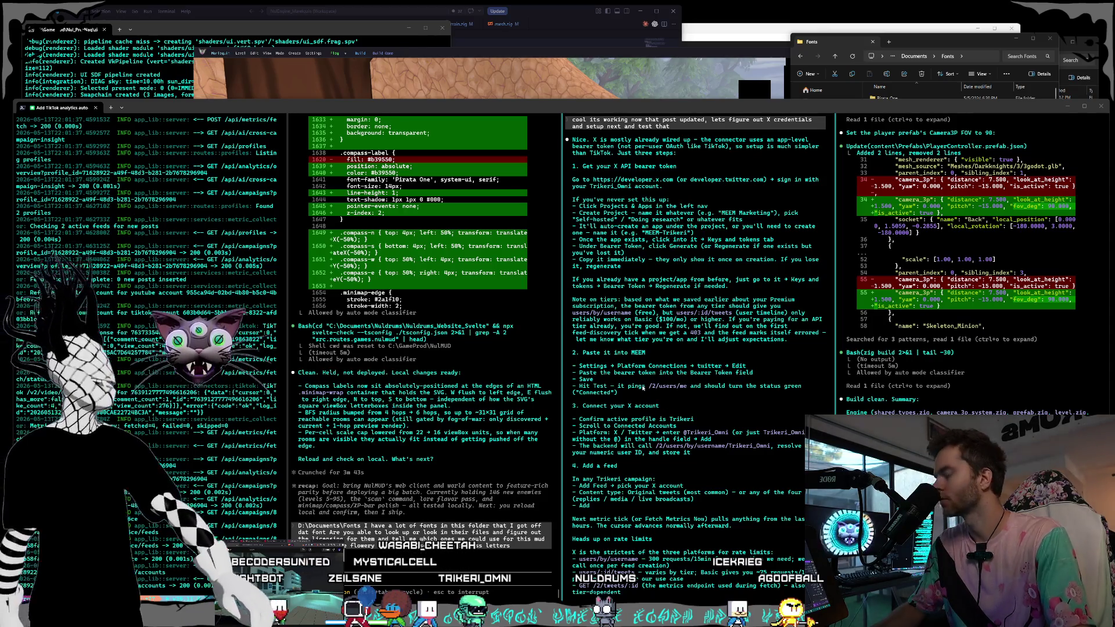
{"action": "scroll", "coordinate": [643, 388], "scroll_direction": "down", "scroll_amount": 20}
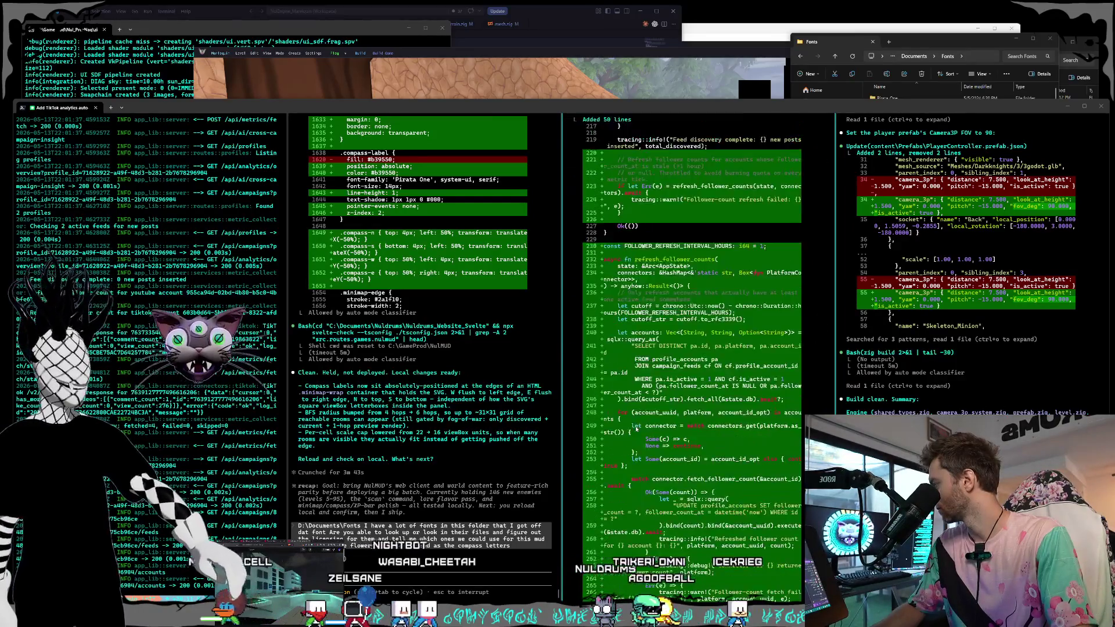
{"action": "scroll", "coordinate": [635, 427], "scroll_direction": "down", "scroll_amount": 15}
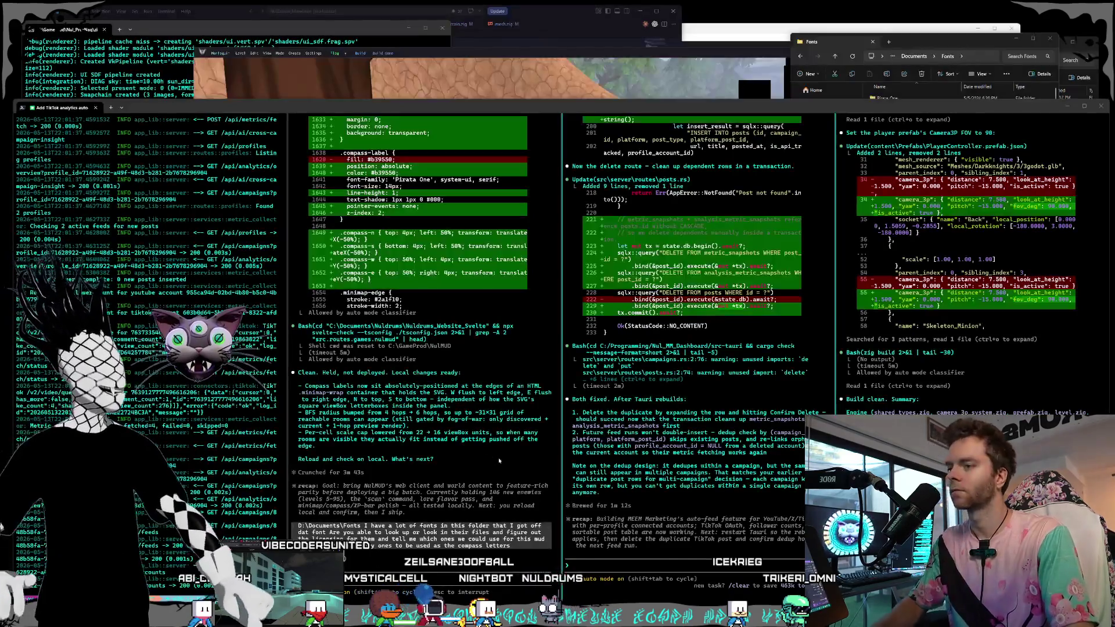
- In the third session, ask about next steps in the X developer portal, attaching the screenshot
{"action": "left_click", "coordinate": [662, 564]}
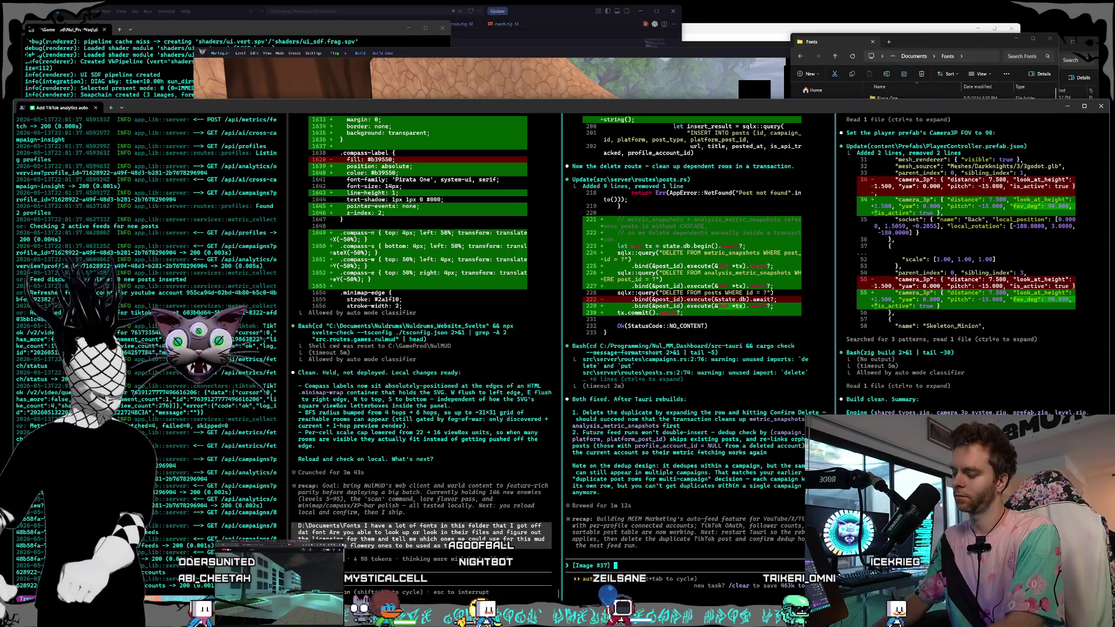
{"action": "key", "text": "super+h"}
{"action": "type", "text": "OK i'm in the developer portal for X and I see this rig now what else do I need to do And is it really $100 a month just to able to get my own personal stats if it is it then it's not worth"}
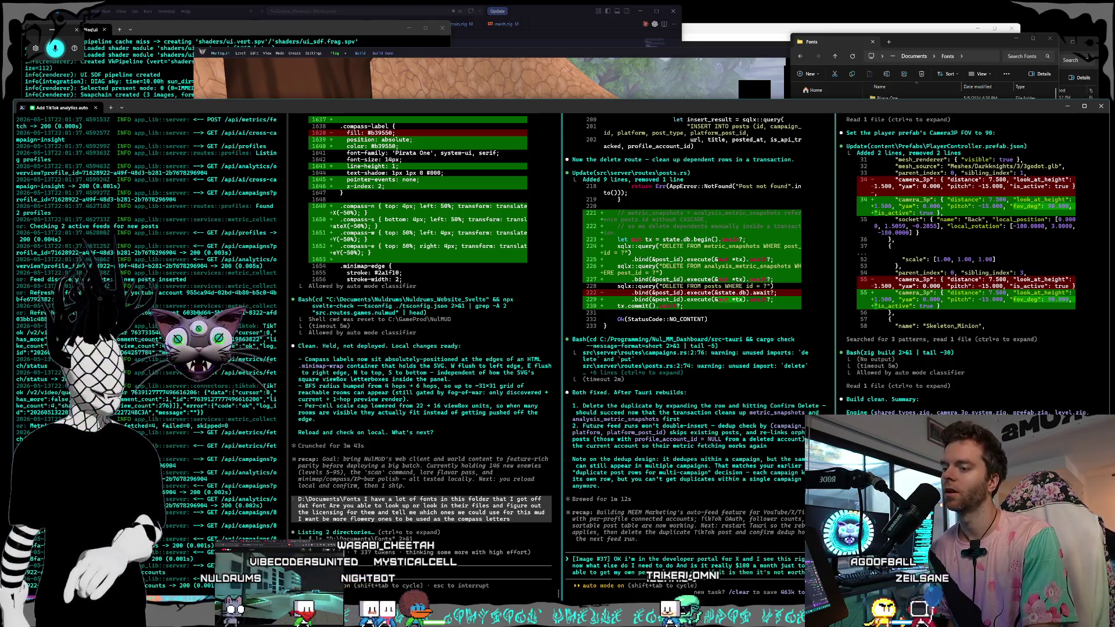
{"action": "key", "text": "Return"}
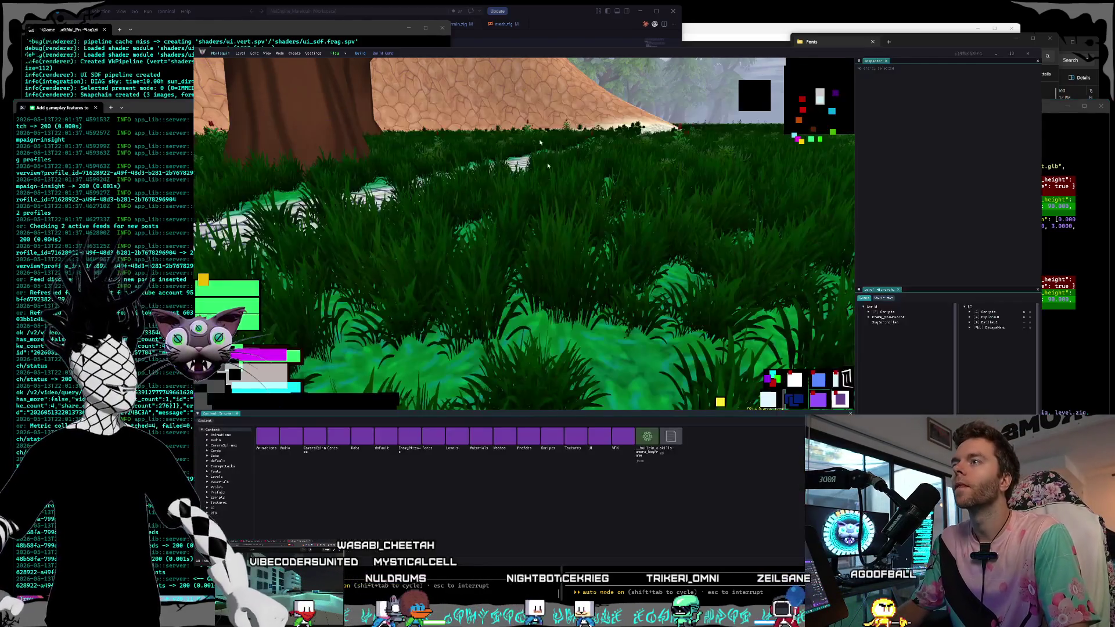
- Raise the editor camera, view and close the saved game screenshot, then bring up the Claude announcement chat
{"action": "key", "text": "alt+Tab"}
{"action": "key", "text": "w"}
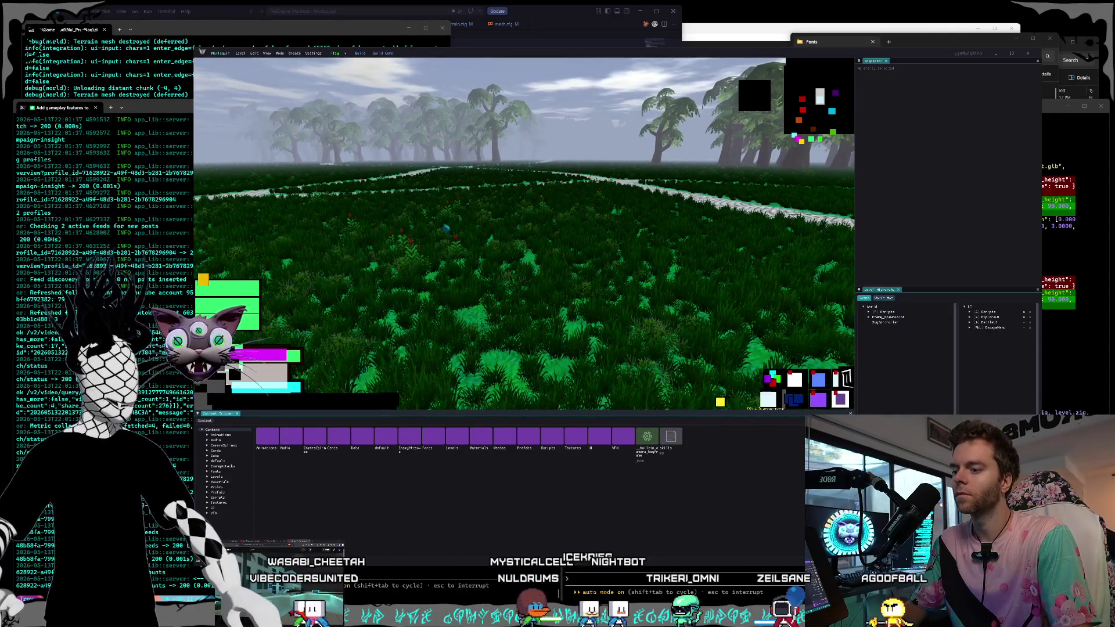
{"action": "mouse_move", "coordinate": [540, 618]}
{"action": "mouse_move", "coordinate": [588, 618]}
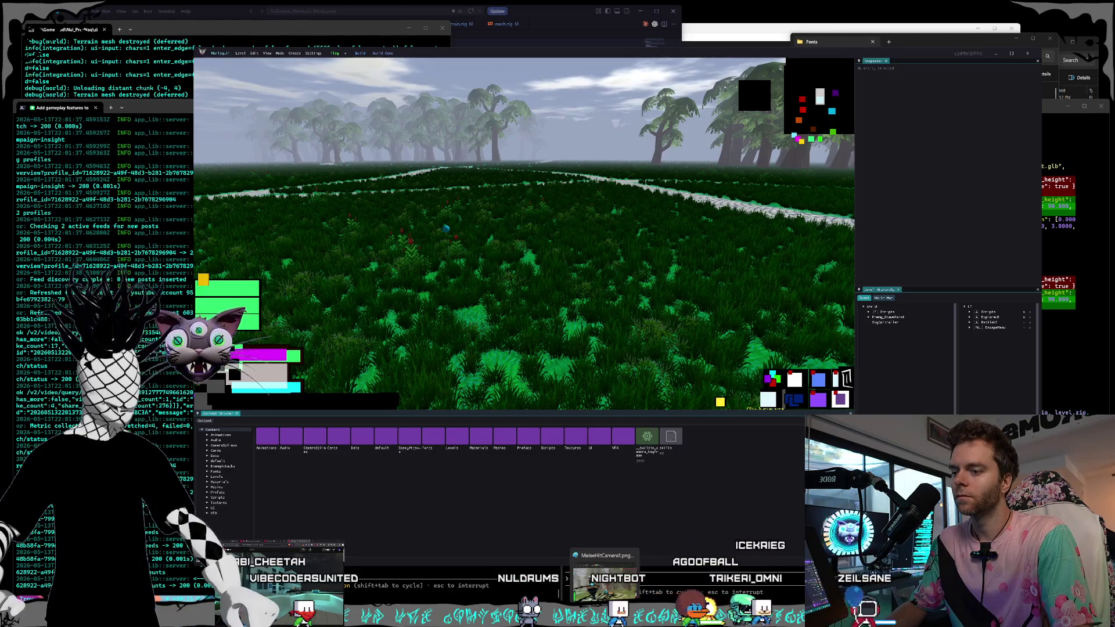
{"action": "left_click", "coordinate": [593, 619]}
{"action": "left_click", "coordinate": [997, 46]}
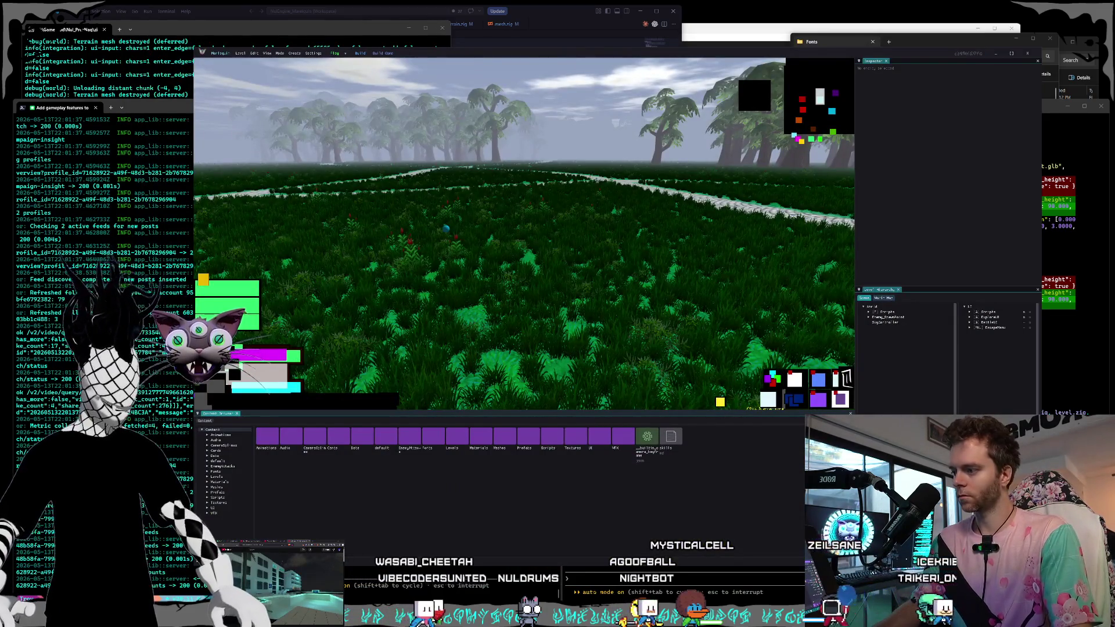
{"action": "left_click", "coordinate": [356, 600]}
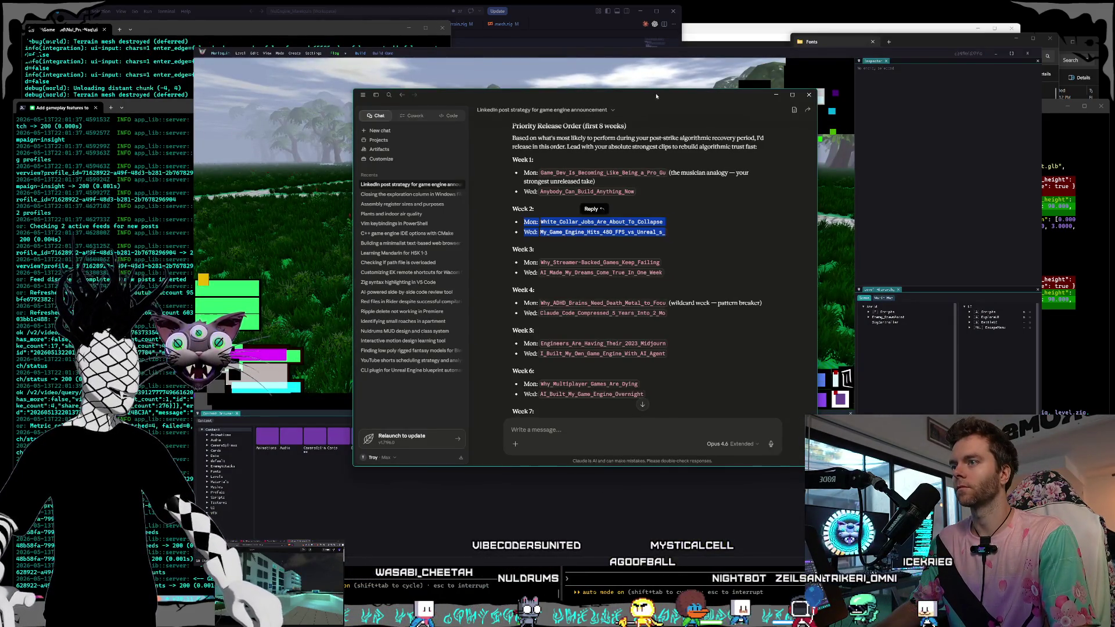
- Minimize the Claude LinkedIn-strategy chat to reveal the Nulengine grassy viewport
{"action": "left_click", "coordinate": [776, 94]}
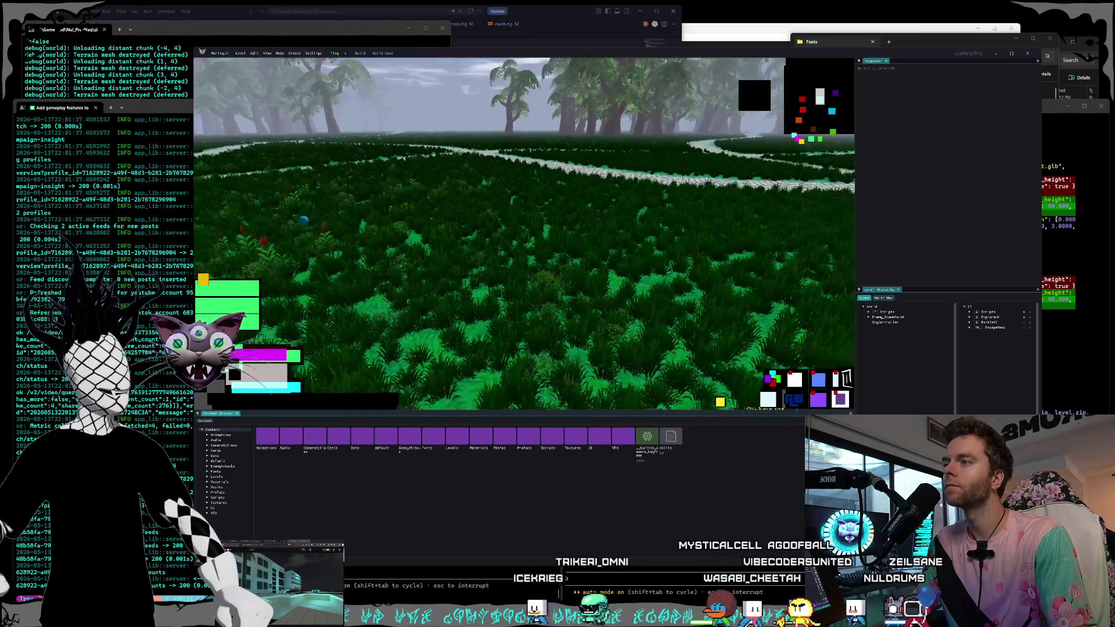
- Drag a BattlePlatform prefab from the Prefabs folder into the grassy level and fly closer to it
{"action": "key", "text": "d"}
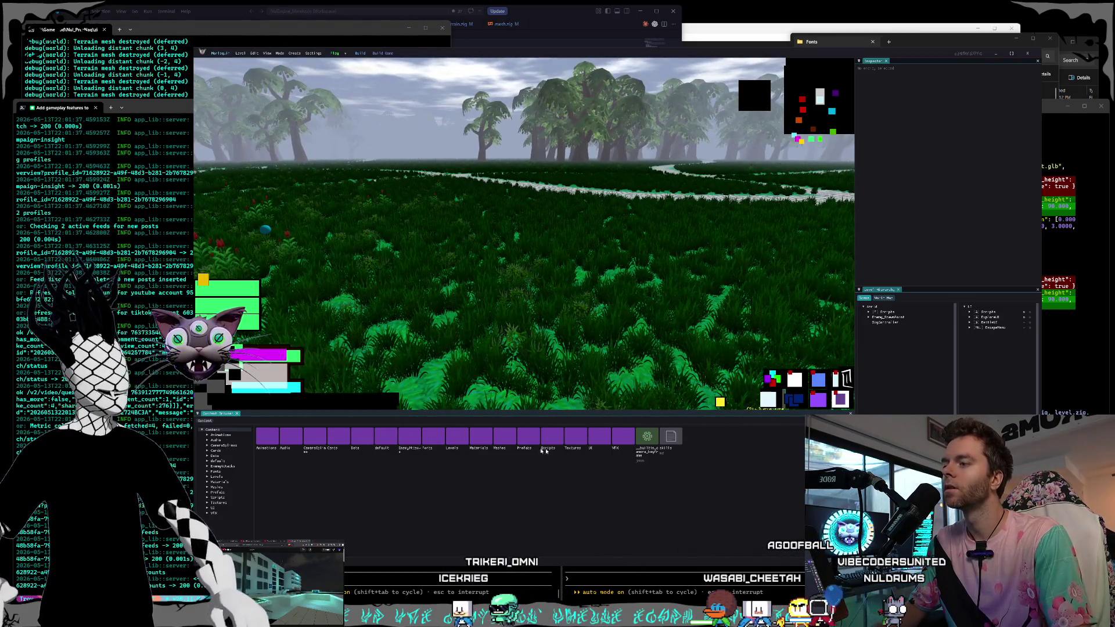
{"action": "double_click", "coordinate": [529, 437]}
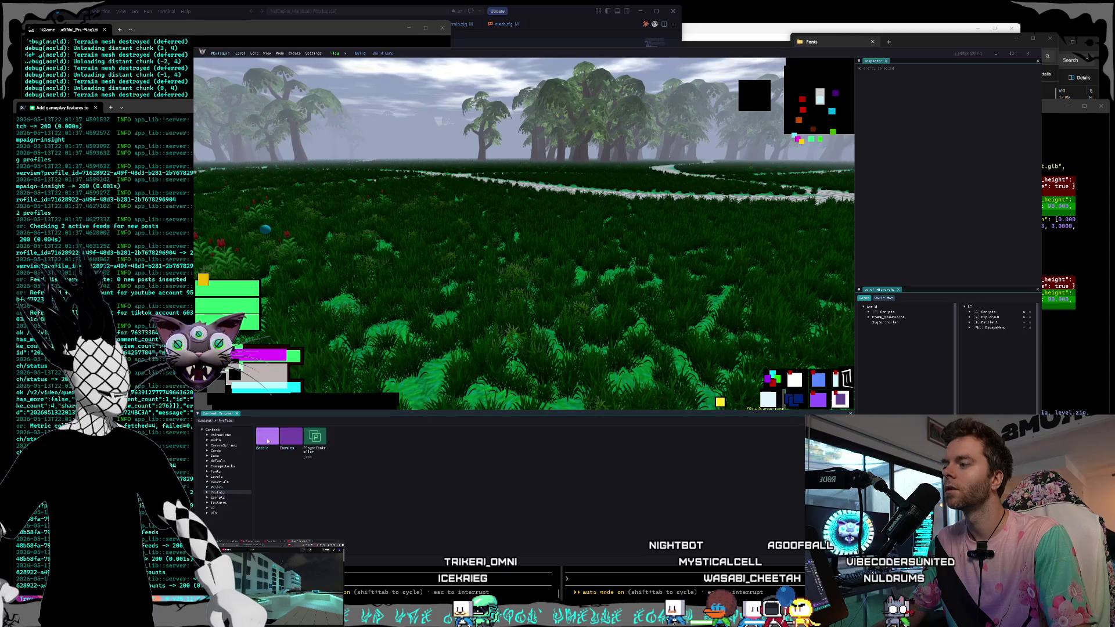
{"action": "mouse_move", "coordinate": [266, 438]}
{"action": "left_mouse_down"}
{"action": "mouse_move", "coordinate": [505, 229]}
{"action": "mouse_move", "coordinate": [505, 203]}
{"action": "left_mouse_up"}
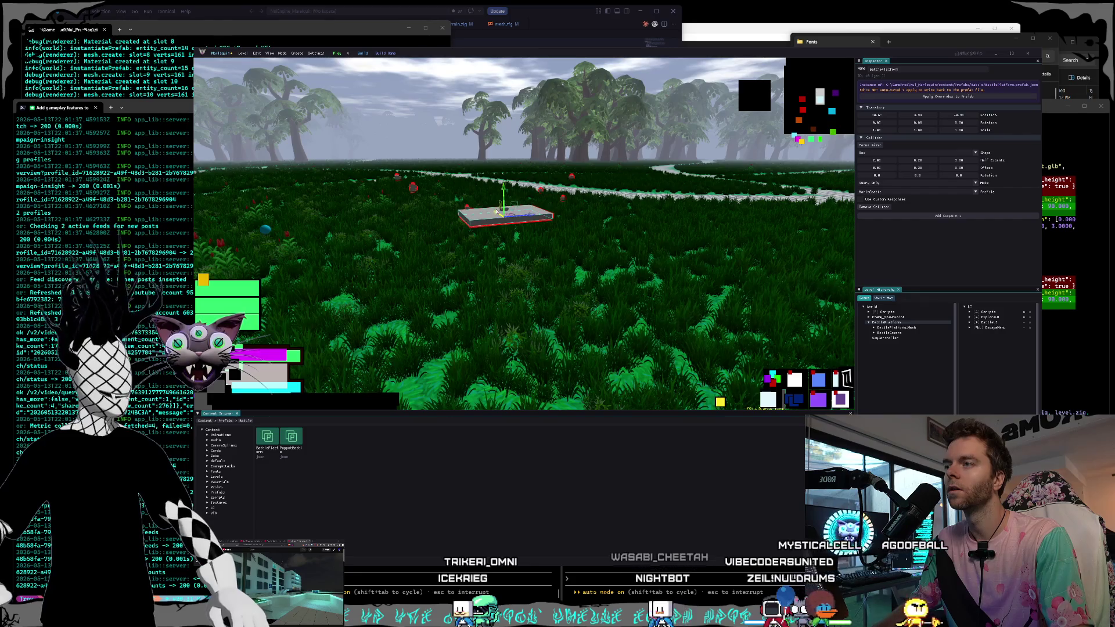
{"action": "key", "text": "f"}
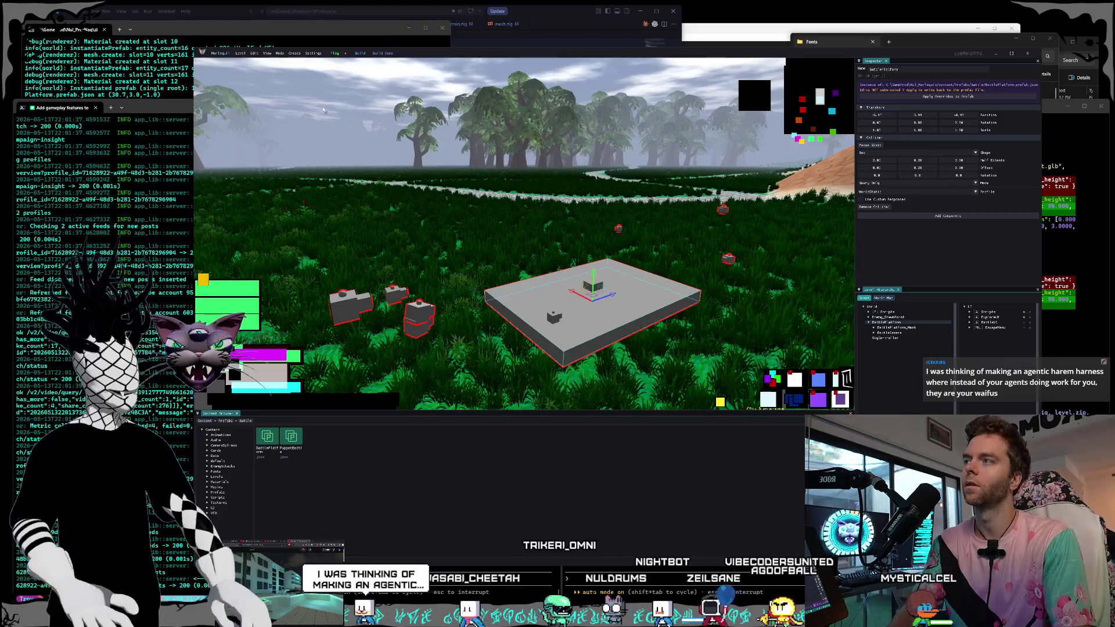
- Capture a region screenshot of the engine window, then close the game editor
{"action": "key", "text": "super+shift+s"}
{"action": "mouse_move", "coordinate": [235, 50]}
{"action": "left_mouse_down"}
{"action": "mouse_move", "coordinate": [631, 301]}
{"action": "mouse_move", "coordinate": [981, 480]}
{"action": "left_mouse_up"}
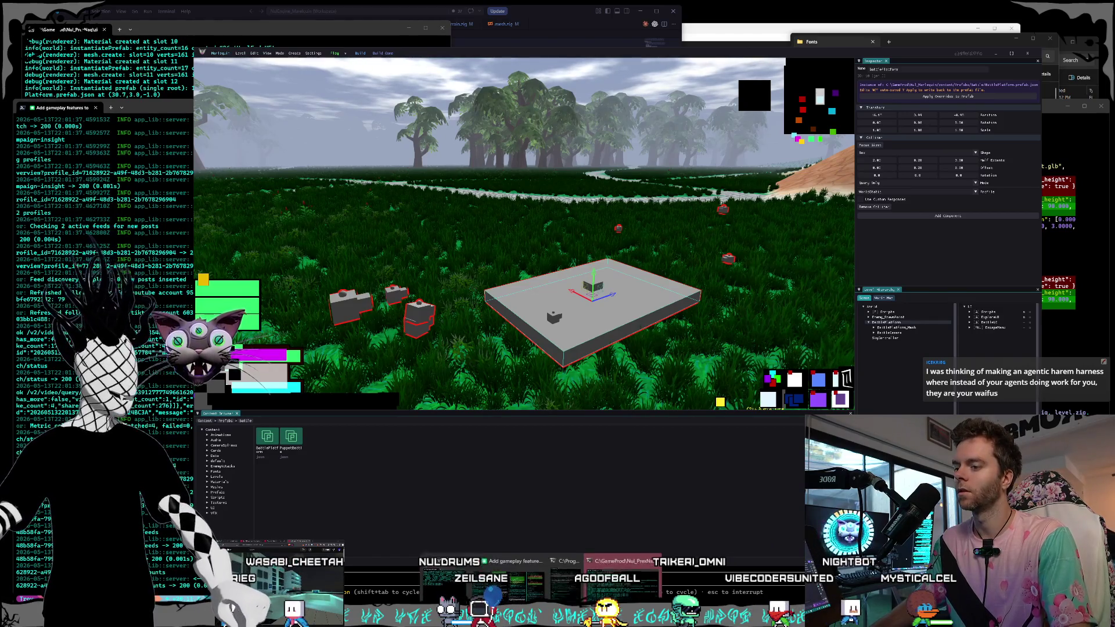
{"action": "key", "text": "alt+Tab"}
{"action": "left_click", "coordinate": [314, 59]}
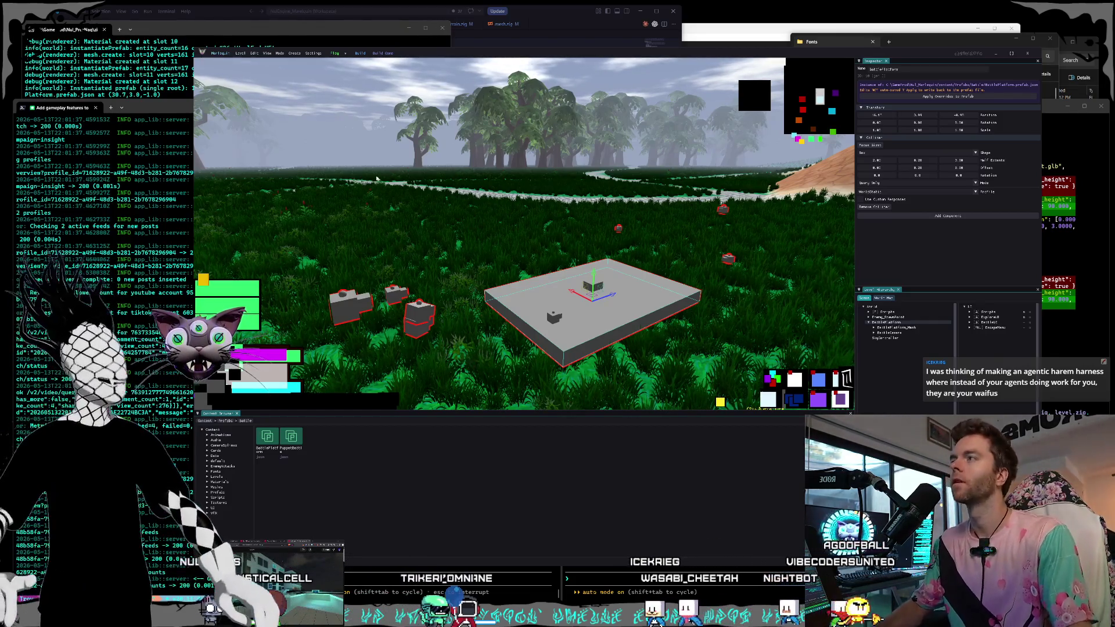
{"action": "left_click", "coordinate": [1024, 56]}
- Close the Fonts window and relaunch Nul_Marlequin.nulproject
{"action": "left_click_drag", "start_coordinate": [987, 39], "coordinate": [894, 40]}
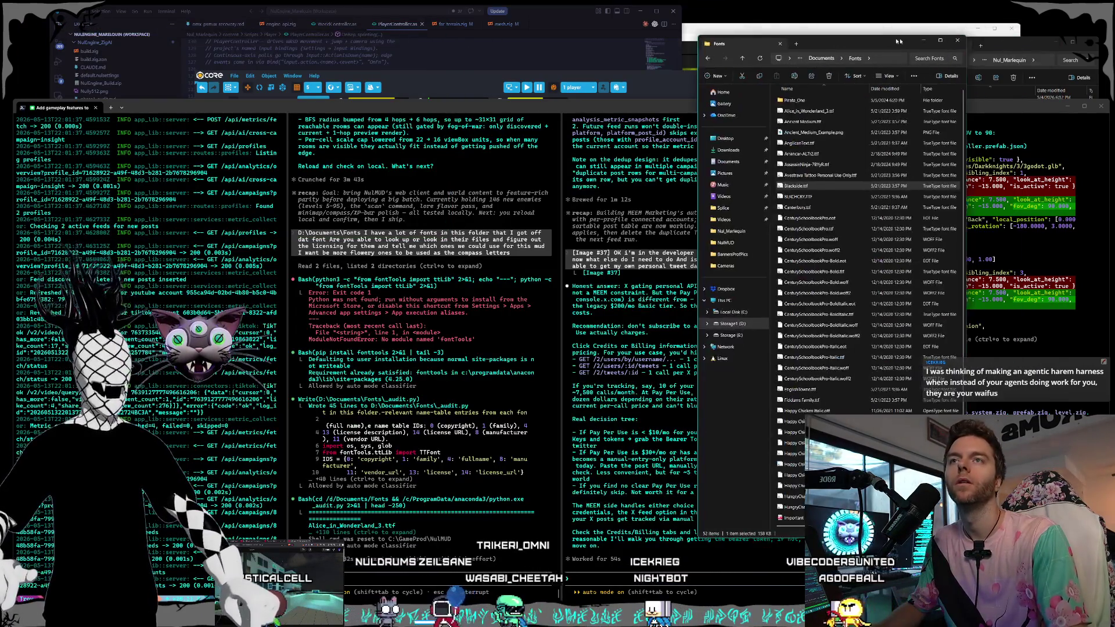
{"action": "left_click", "coordinate": [957, 41]}
{"action": "left_click", "coordinate": [981, 183]}
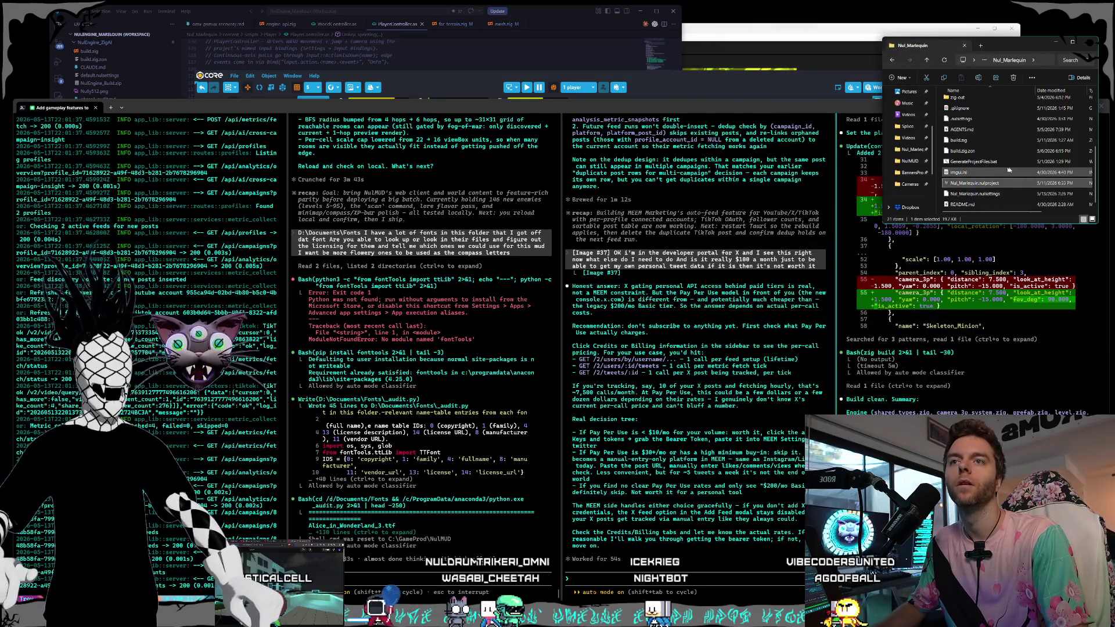
{"action": "double_click", "coordinate": [982, 183]}
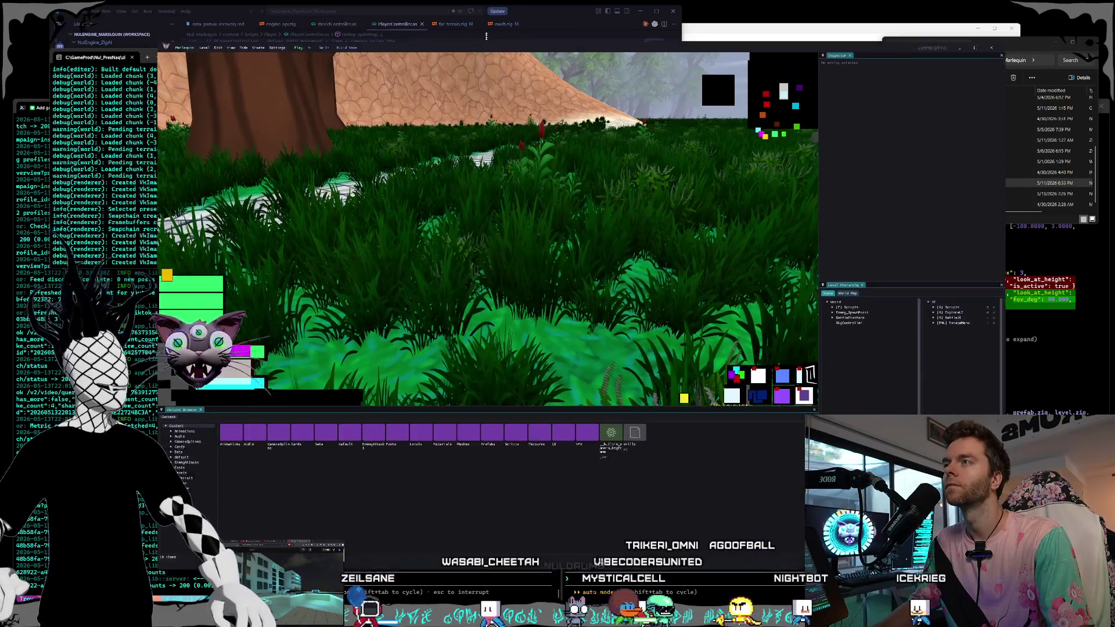
- Narrow the project folder window and start playing the level from the editor's play options
{"action": "left_click", "coordinate": [924, 108]}
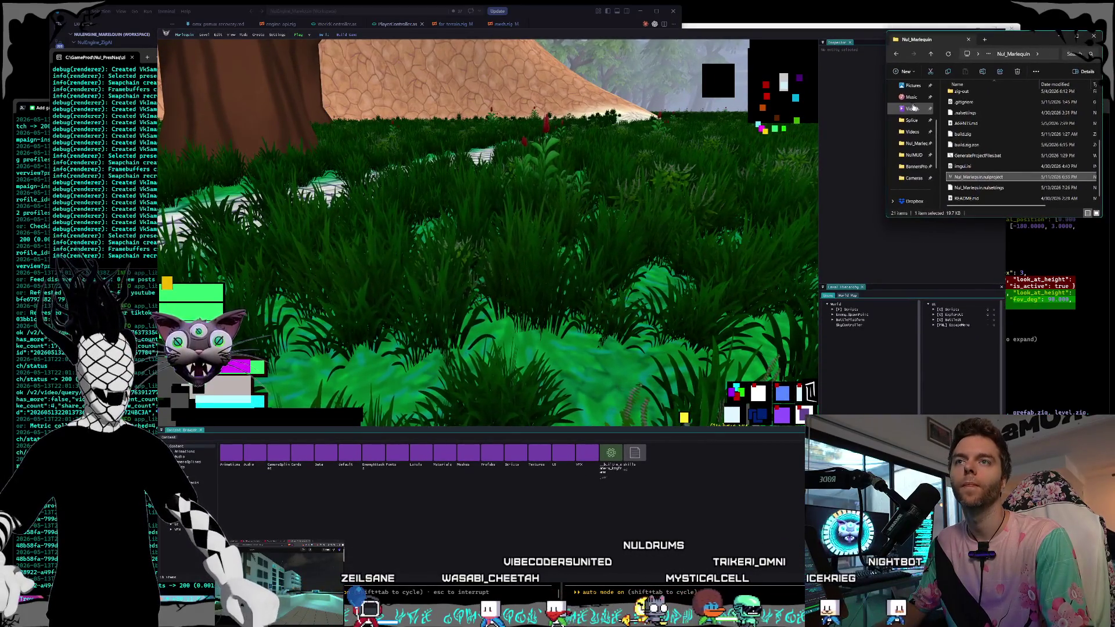
{"action": "left_click_drag", "start_coordinate": [887, 99], "coordinate": [942, 94]}
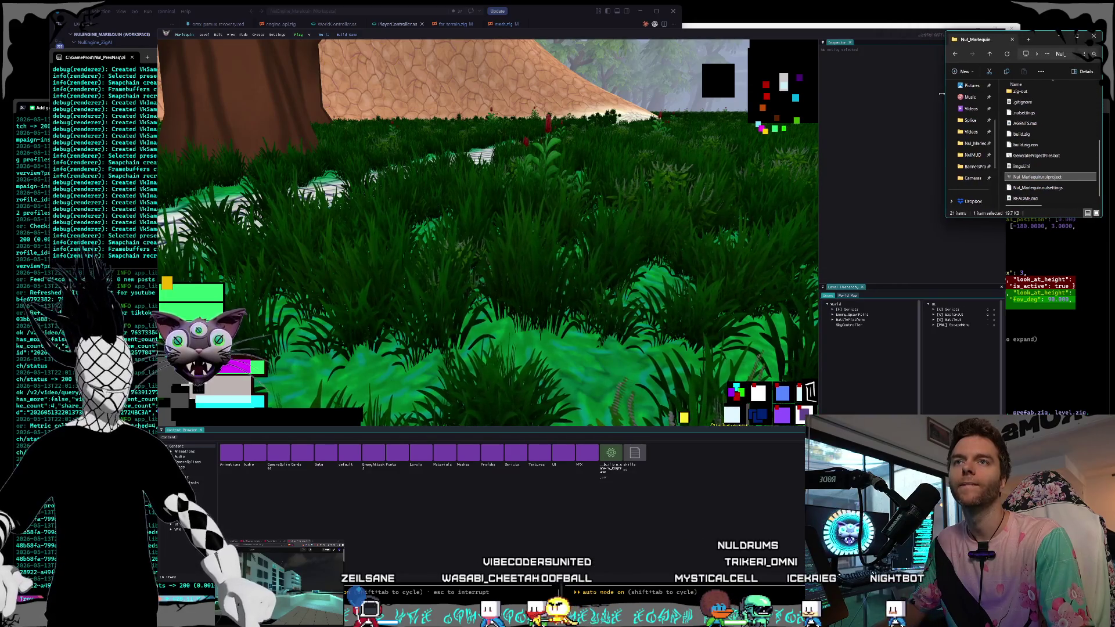
{"action": "left_click", "coordinate": [753, 50]}
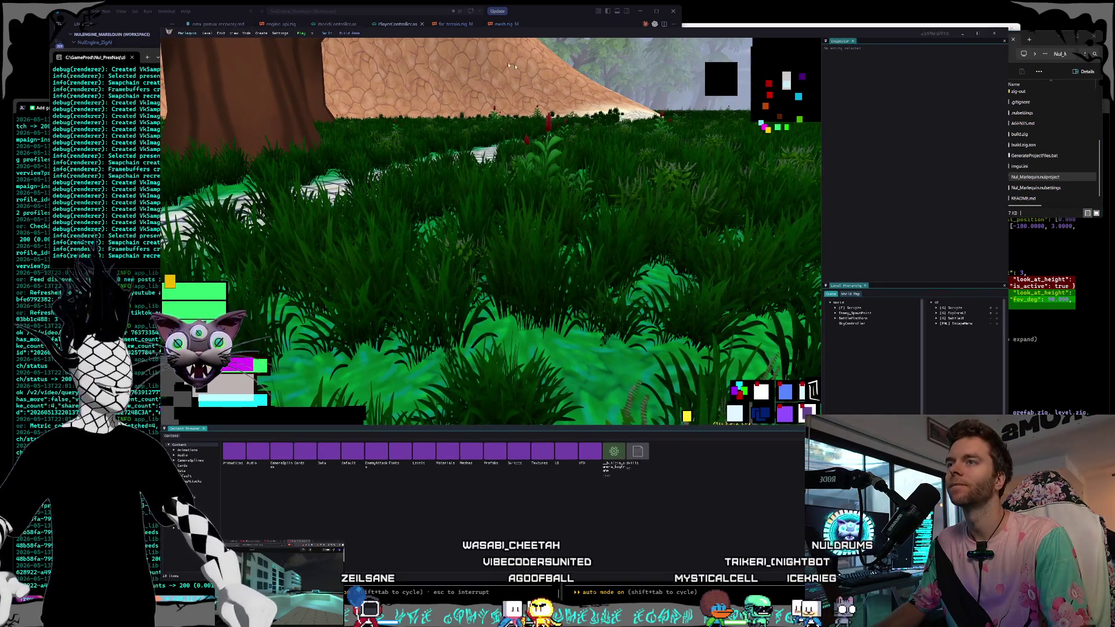
{"action": "left_click", "coordinate": [316, 35]}
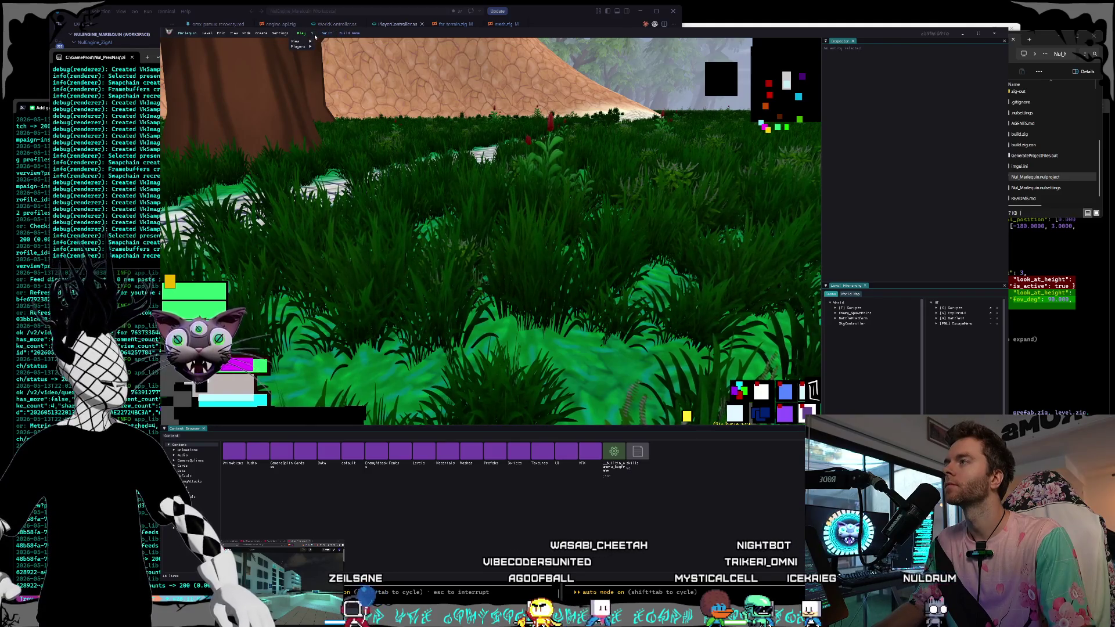
{"action": "left_click", "coordinate": [300, 33]}
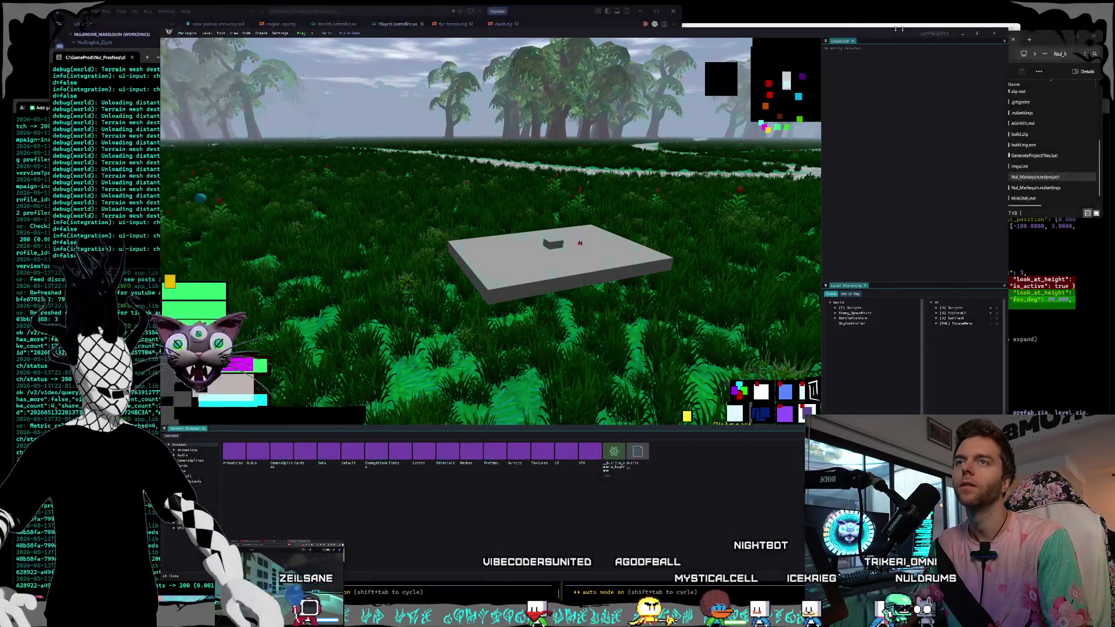
- Switch to the terminal, quick-preview the selected item, then reopen the Nul_Marlequin project
{"action": "key", "text": "alt+Tab"}
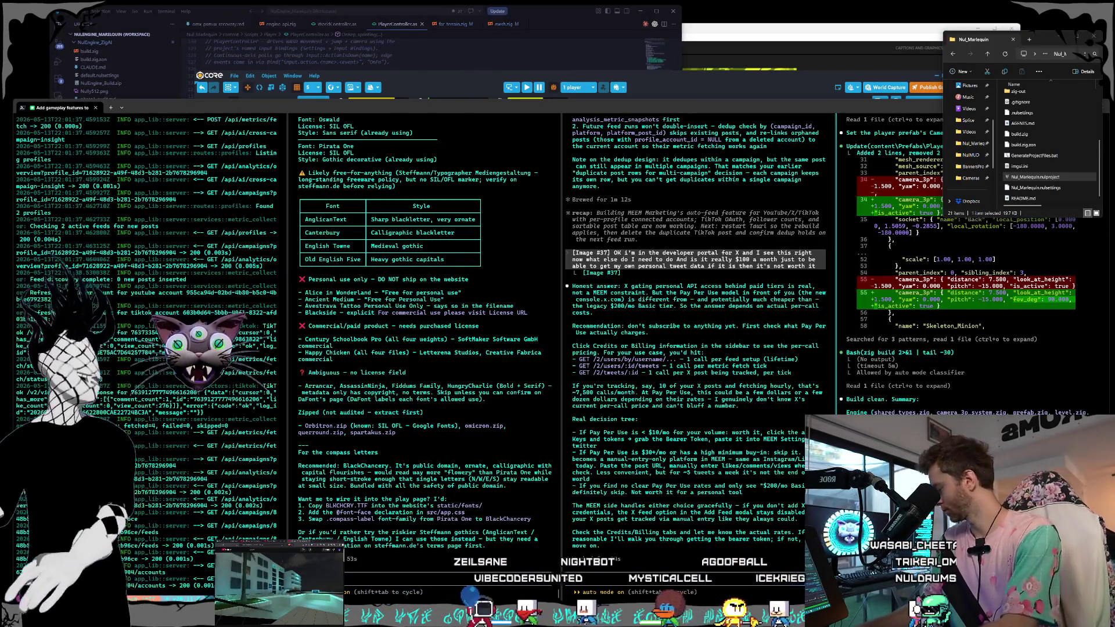
{"action": "key", "text": "ctrl+space"}
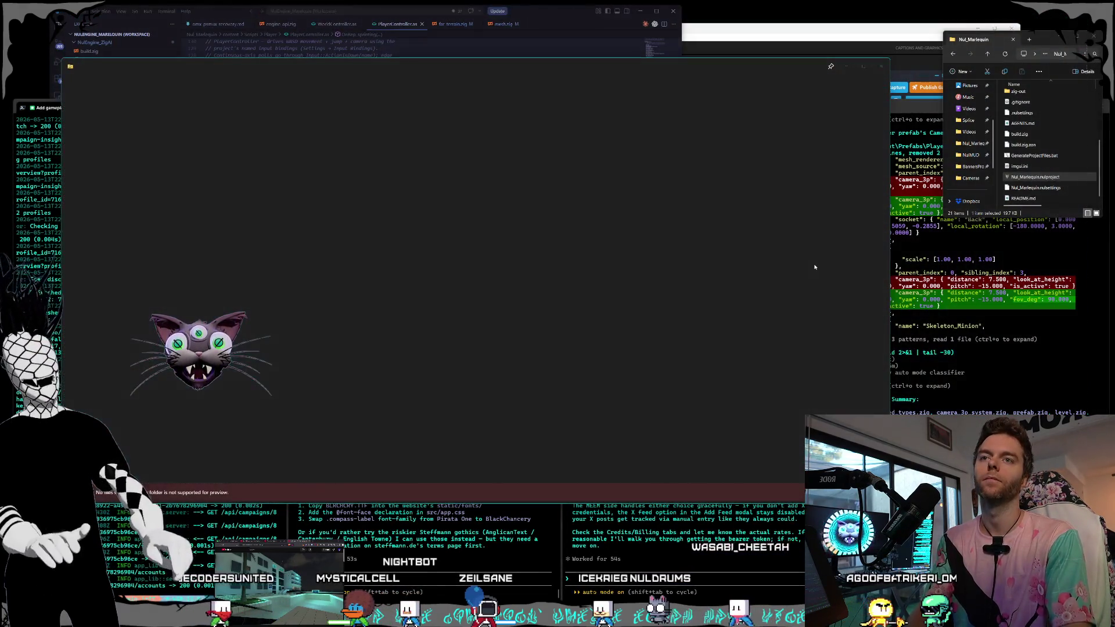
{"action": "key", "text": "Escape"}
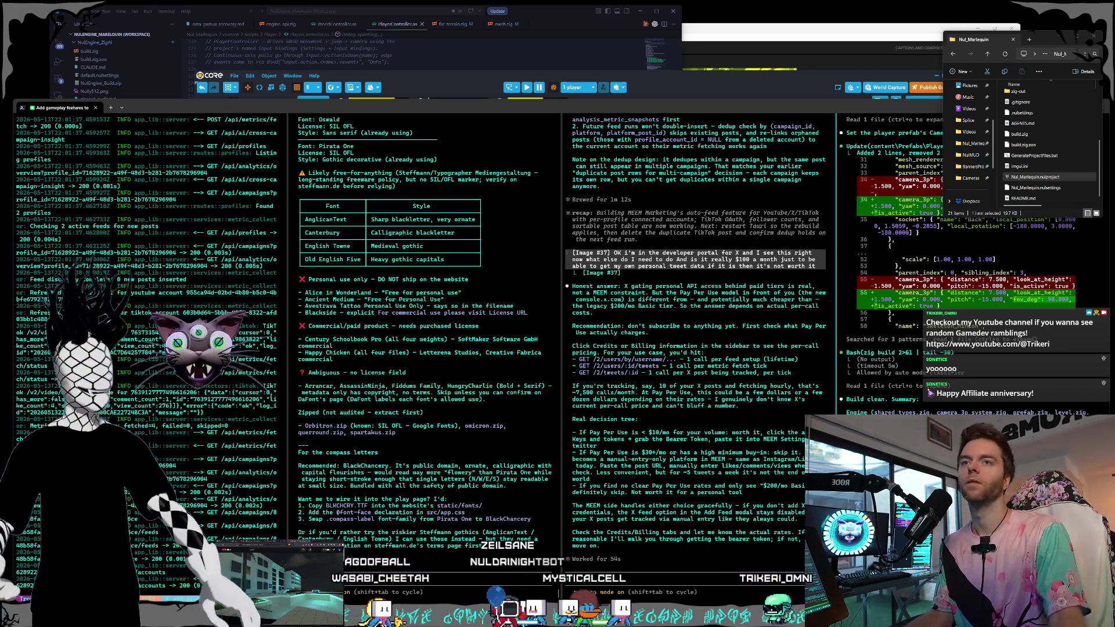
{"action": "double_click", "coordinate": [1010, 176]}
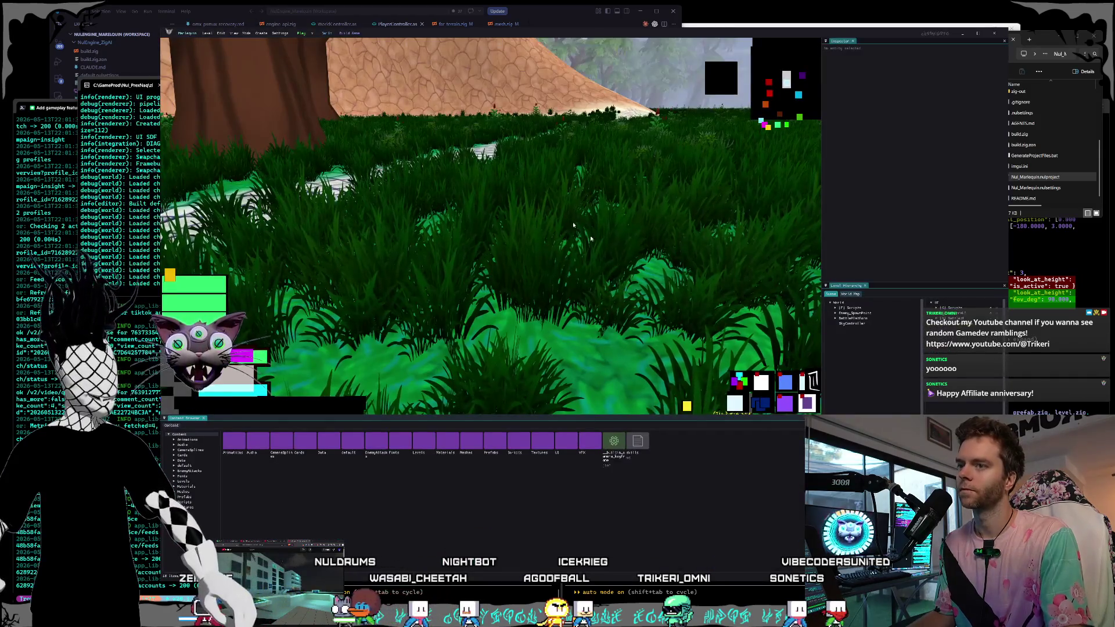
- Inspect BattlePlatform and BattleCamera's Bobbing_KF child, capture a screen region, then close the engine
{"action": "double_click", "coordinate": [856, 319]}
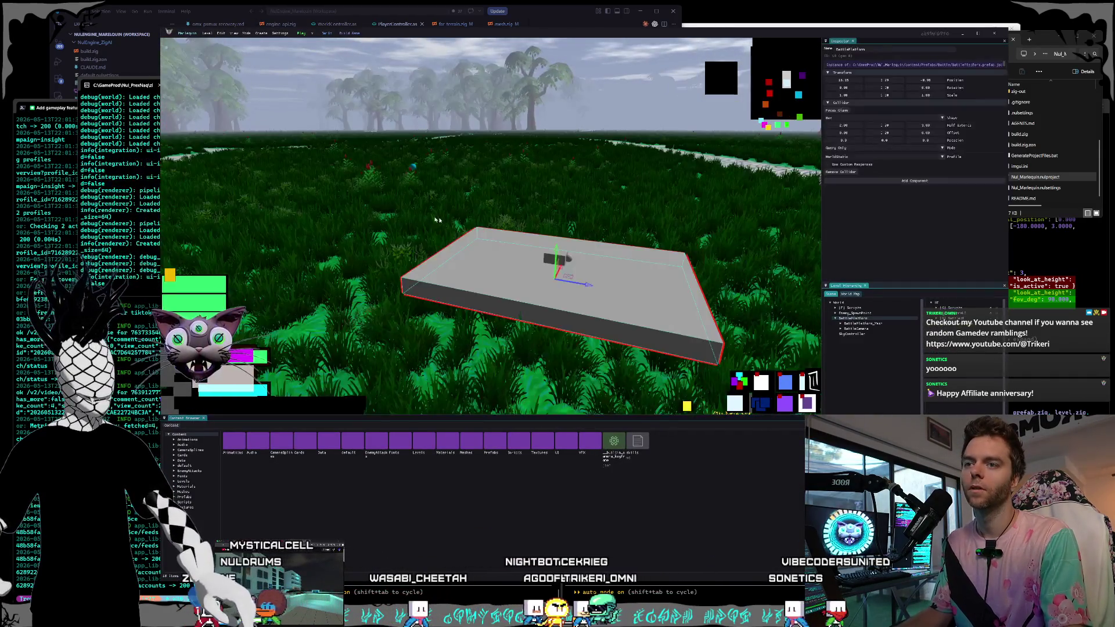
{"action": "left_click", "coordinate": [841, 329]}
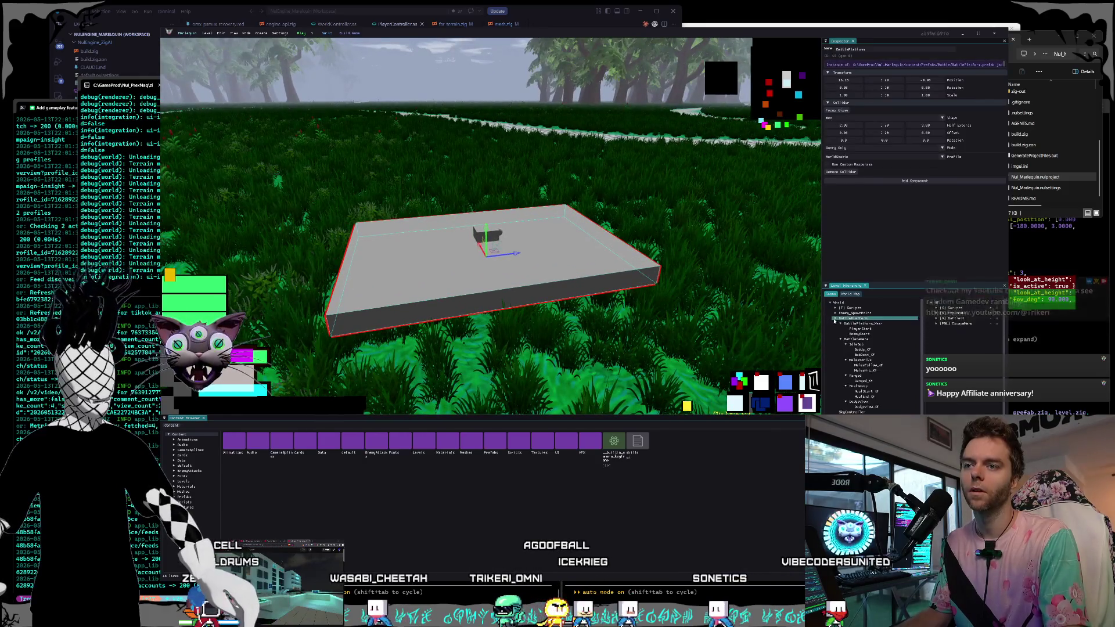
{"action": "left_click", "coordinate": [863, 349]}
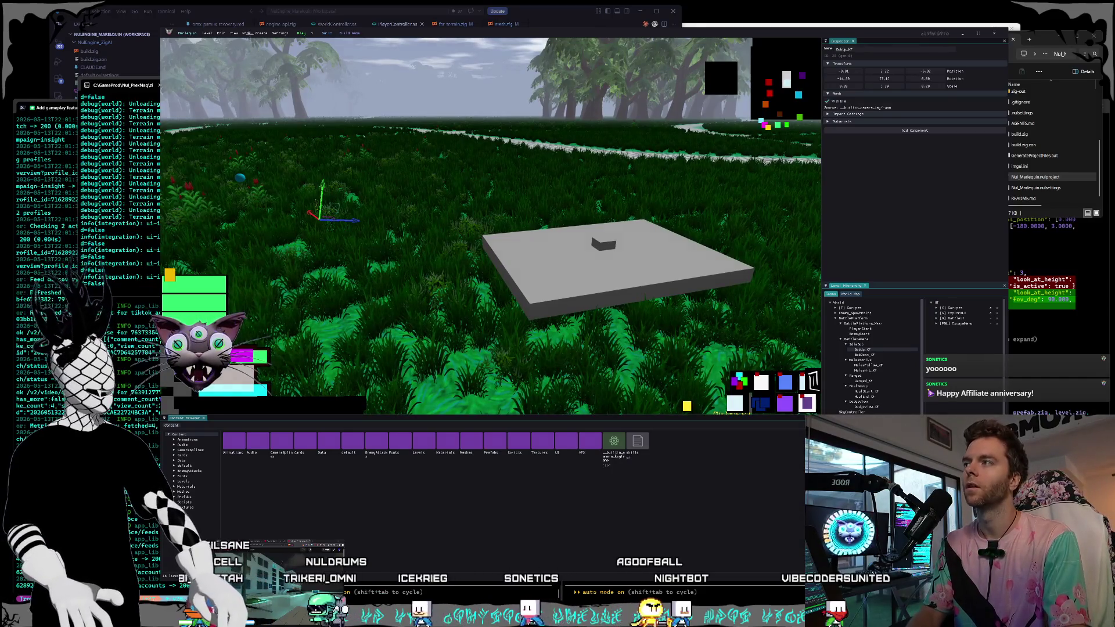
{"action": "key", "text": "super+shift+s"}
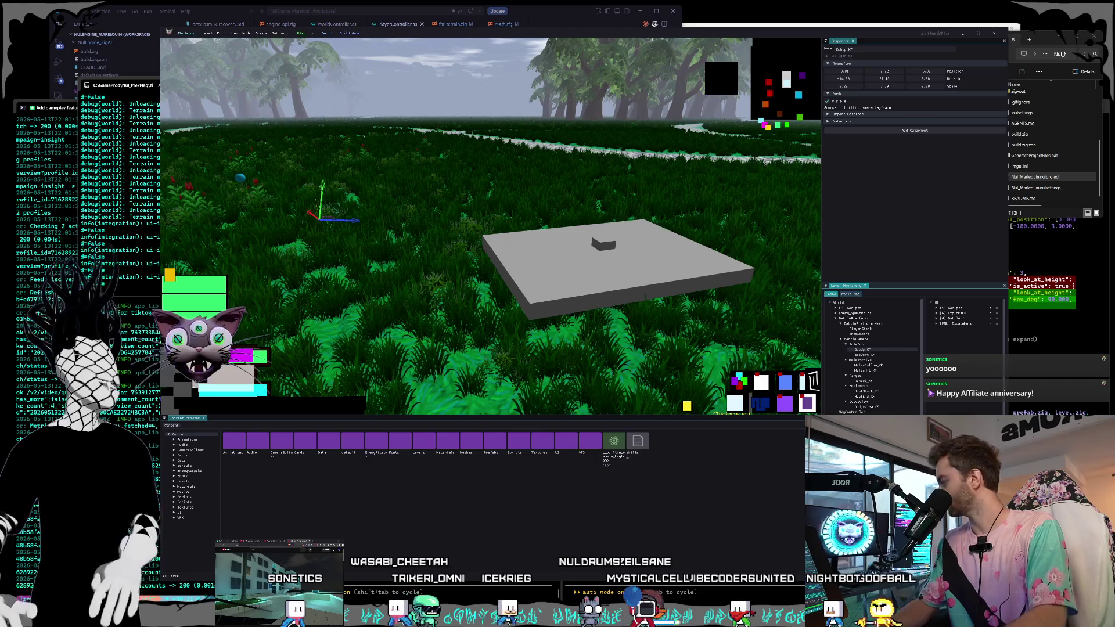
{"action": "key", "text": "alt+F4"}
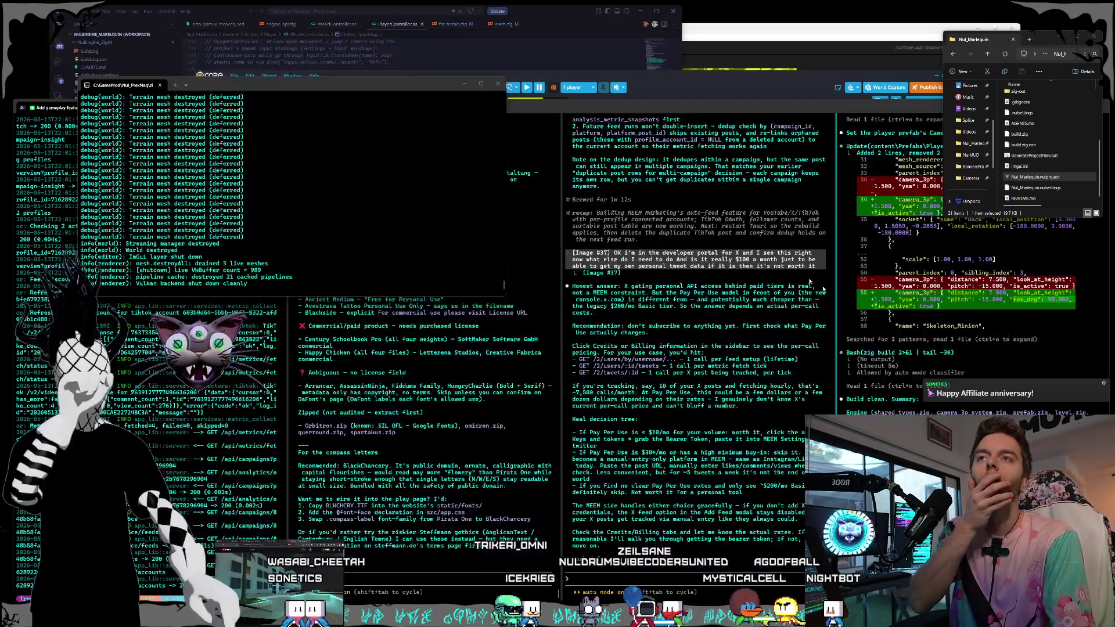
- Focus and nudge the Core editor window, then close it and answer the unsaved-changes prompt
{"action": "left_click", "coordinate": [729, 95]}
{"action": "left_click_drag", "start_coordinate": [726, 72], "coordinate": [732, 71]}
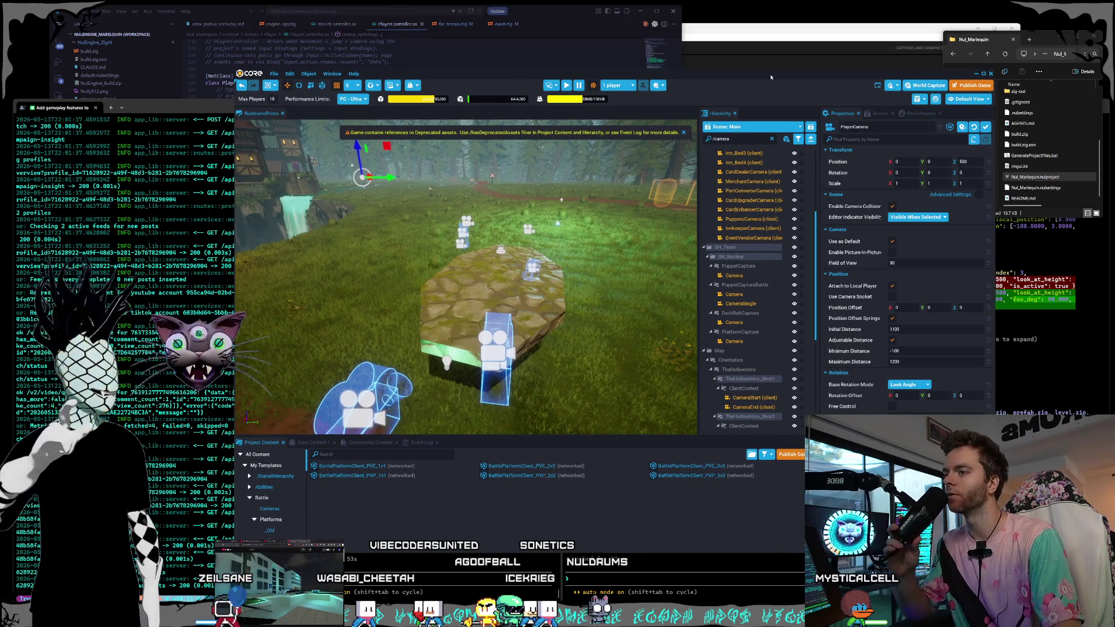
{"action": "left_click_drag", "start_coordinate": [770, 78], "coordinate": [761, 80]}
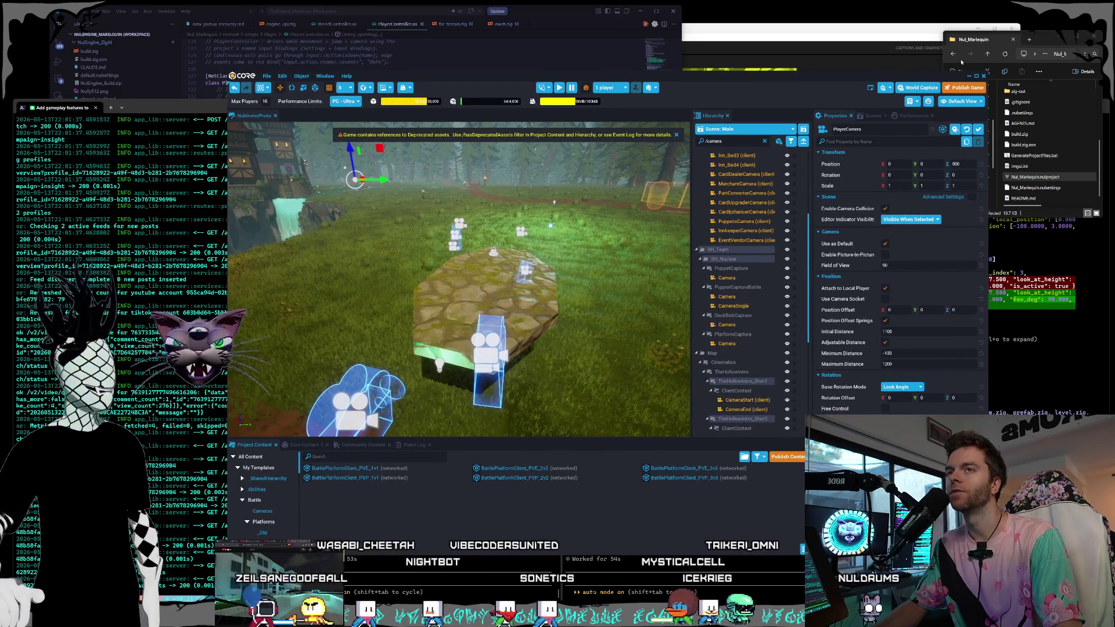
{"action": "key", "text": "alt+F4"}
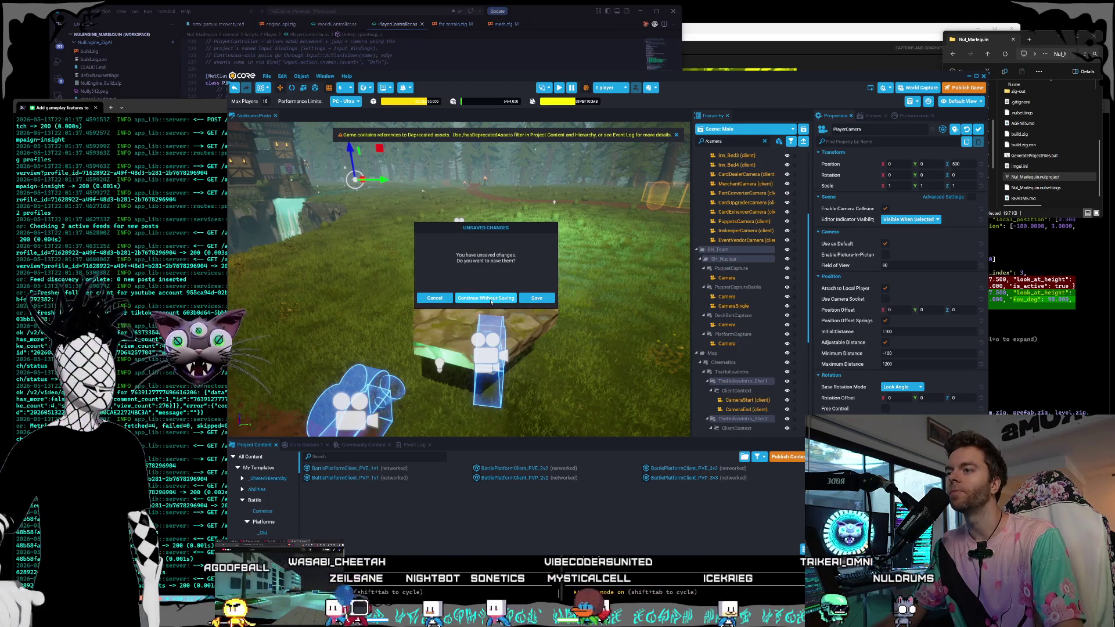
{"action": "left_click", "coordinate": [536, 298]}
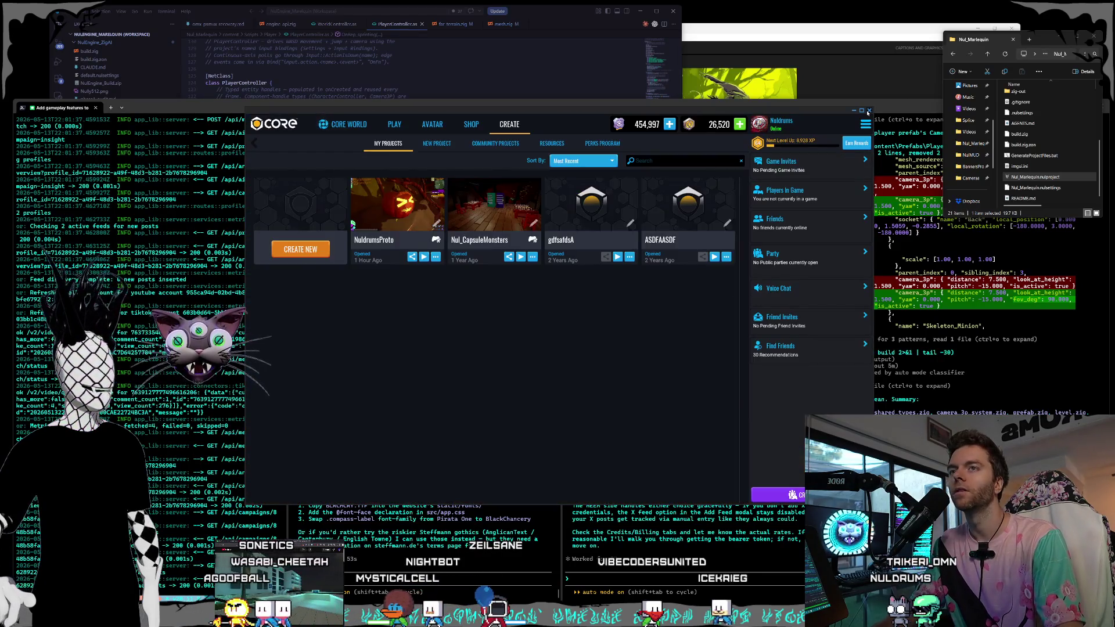
- Close the Core launcher, cycle through the terminal and code editor, then bring Premiere's Open Project window forward
{"action": "left_click", "coordinate": [869, 110]}
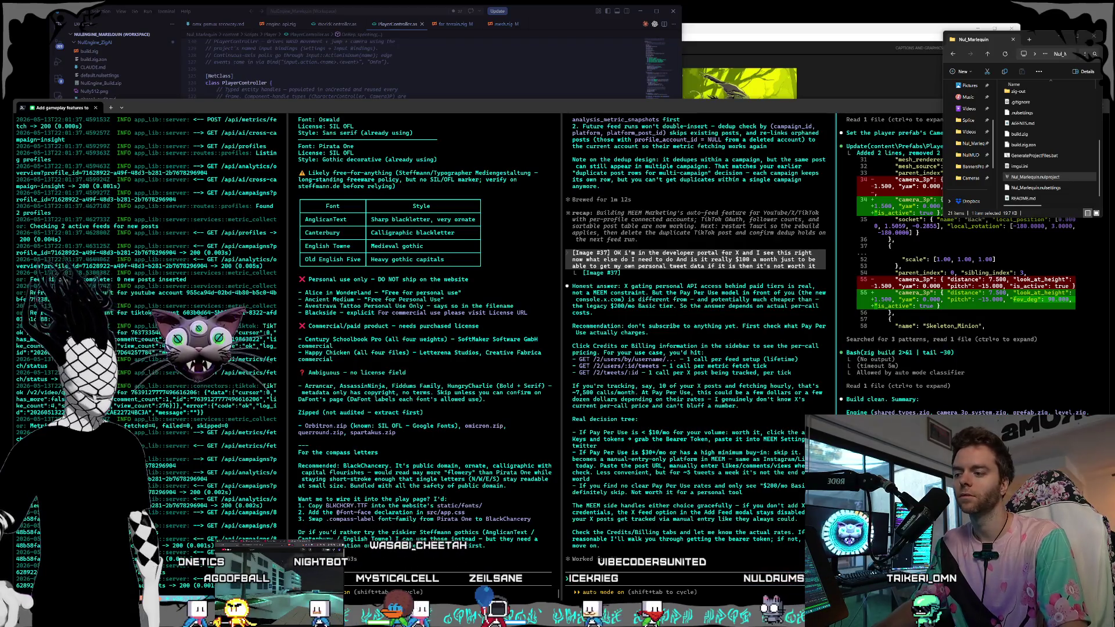
{"action": "left_click", "coordinate": [485, 108]}
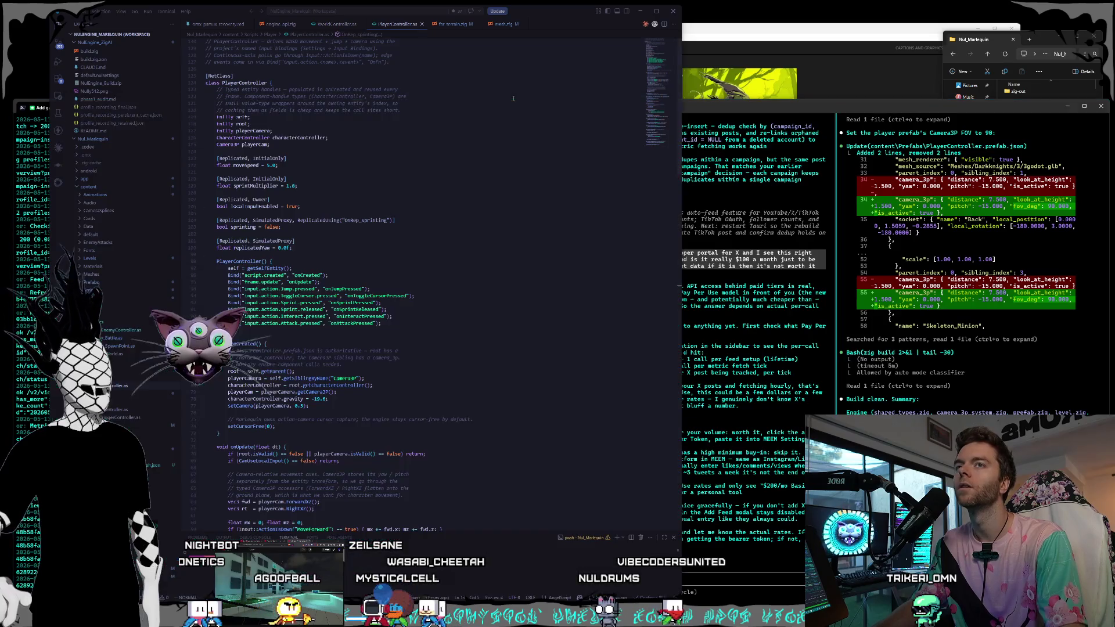
{"action": "left_click", "coordinate": [546, 93]}
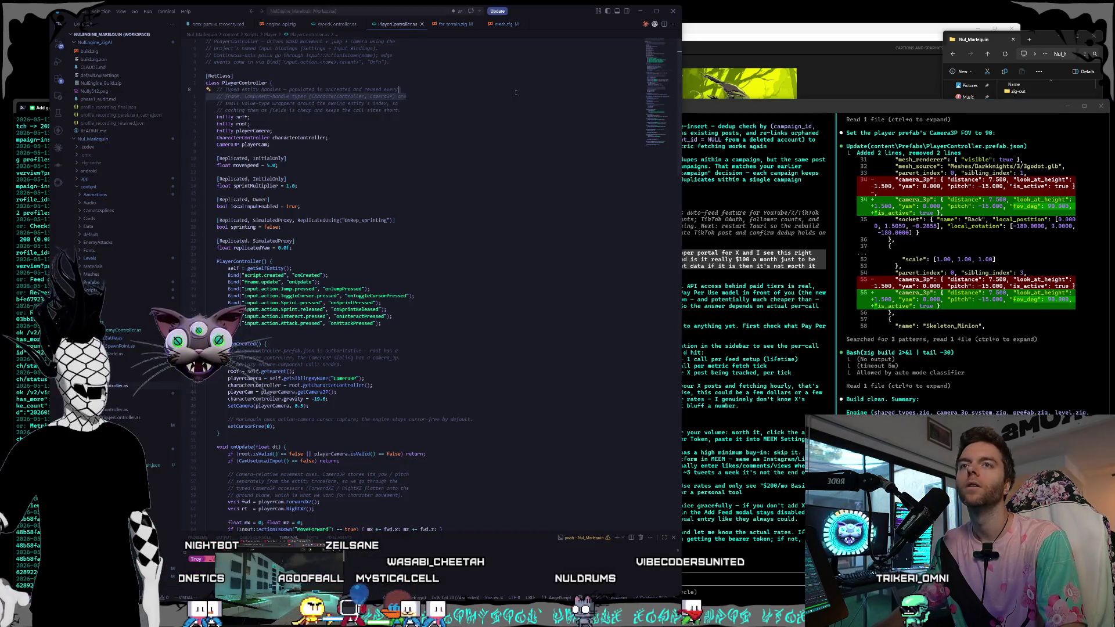
{"action": "left_click", "coordinate": [707, 110]}
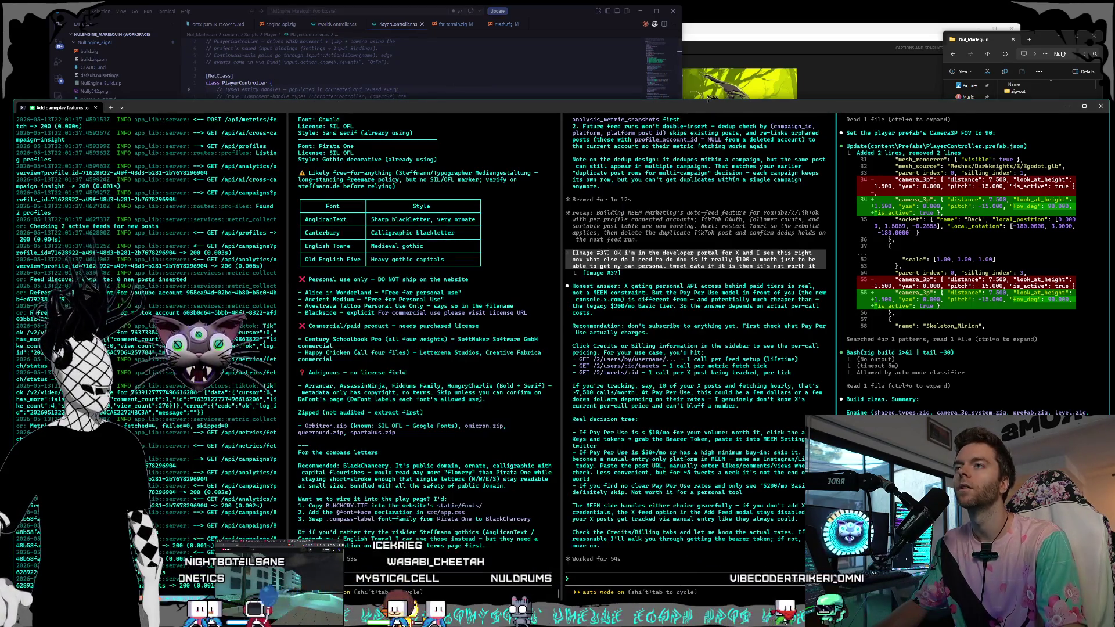
{"action": "left_click_drag", "start_coordinate": [707, 99], "coordinate": [709, 88]}
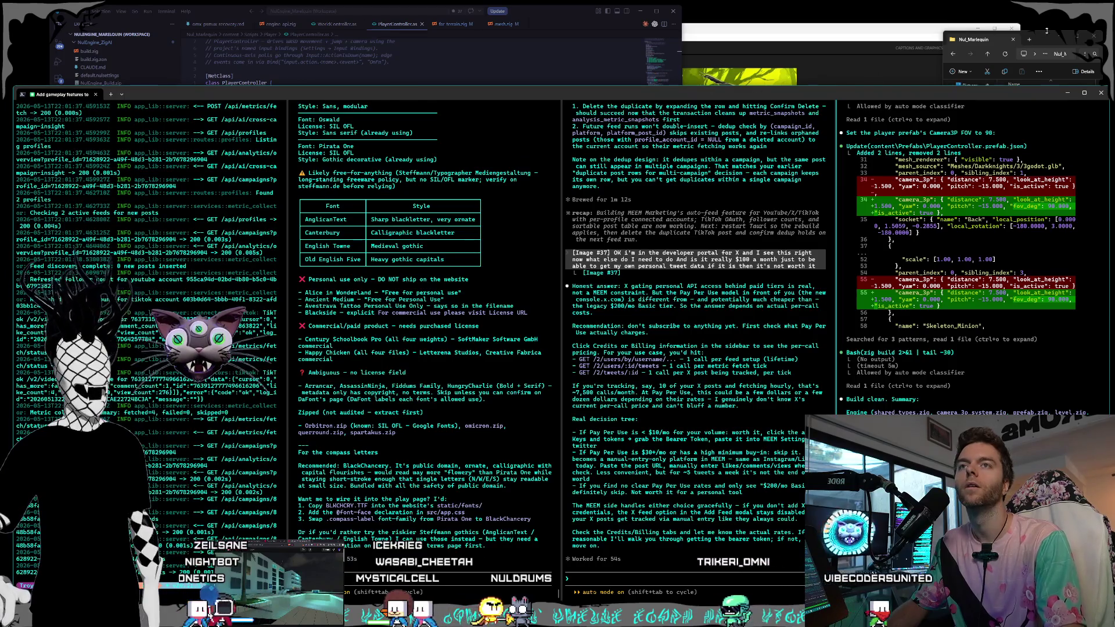
{"action": "left_click", "coordinate": [700, 38]}
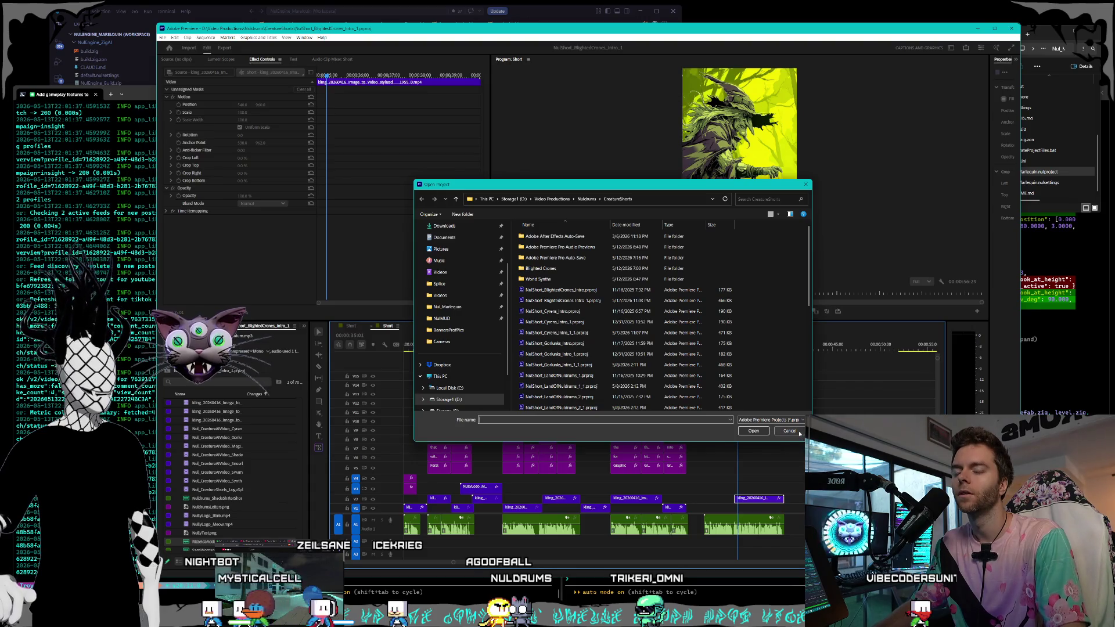
- Open the NulShort_LandOfNuldrums_1_1 project file from the Open Project list
{"action": "scroll", "coordinate": [601, 317], "scroll_direction": "down", "scroll_amount": 3}
{"action": "left_click", "coordinate": [569, 299]}
{"action": "double_click", "coordinate": [568, 299]}
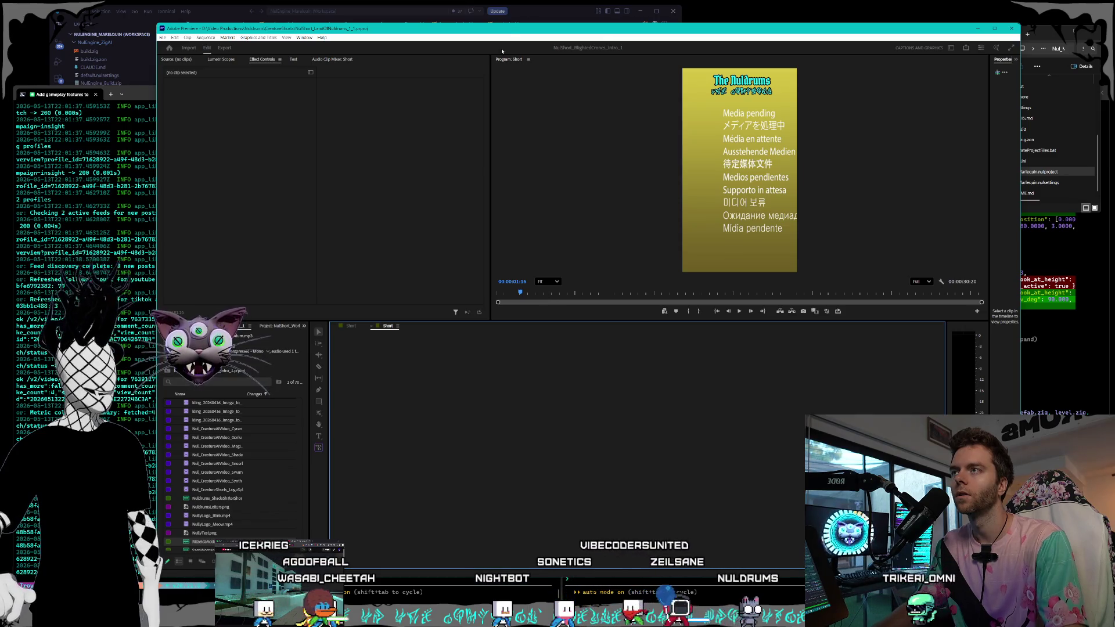
- Shift the Nul_Marlequin folder window up and the Premiere window down slightly
{"action": "left_click", "coordinate": [1044, 35]}
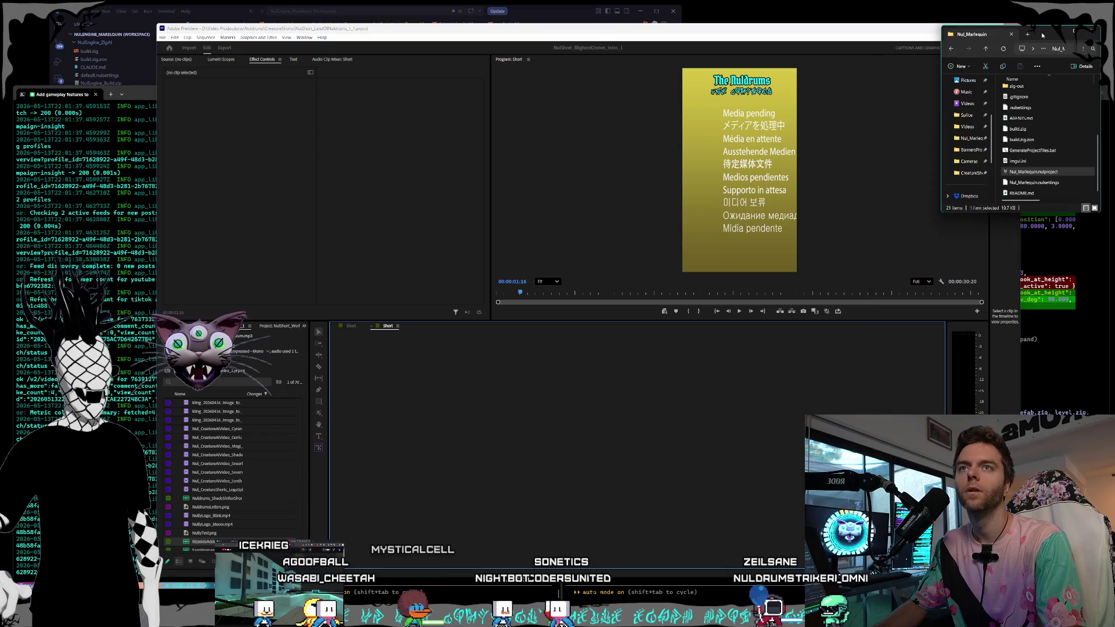
{"action": "left_click_drag", "start_coordinate": [1044, 34], "coordinate": [1045, 18]}
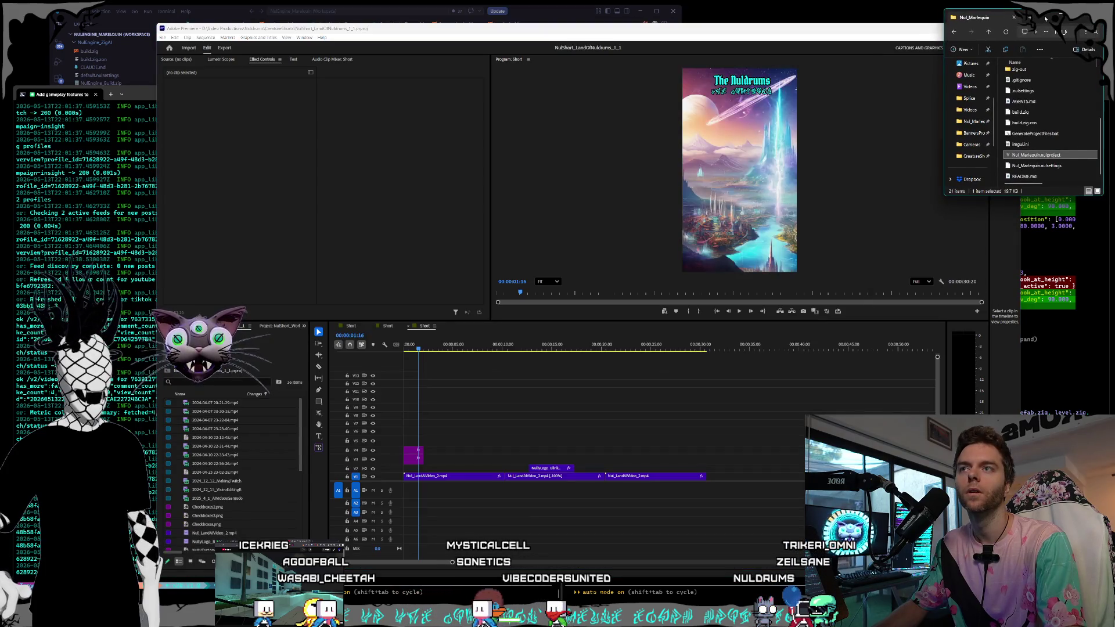
{"action": "left_click", "coordinate": [701, 33]}
{"action": "left_click_drag", "start_coordinate": [707, 29], "coordinate": [708, 39]}
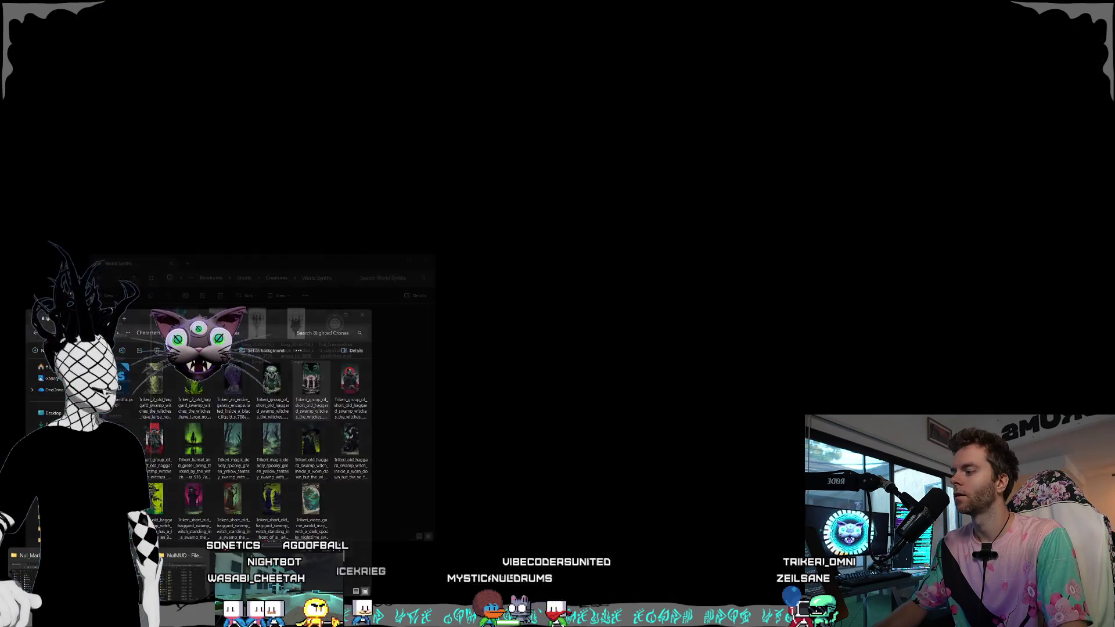
- Move the NulMUD folder window to the top corner, shrink it and collapse its navigation pane
{"action": "left_click", "coordinate": [169, 583]}
{"action": "left_click_drag", "start_coordinate": [842, 184], "coordinate": [773, 19]}
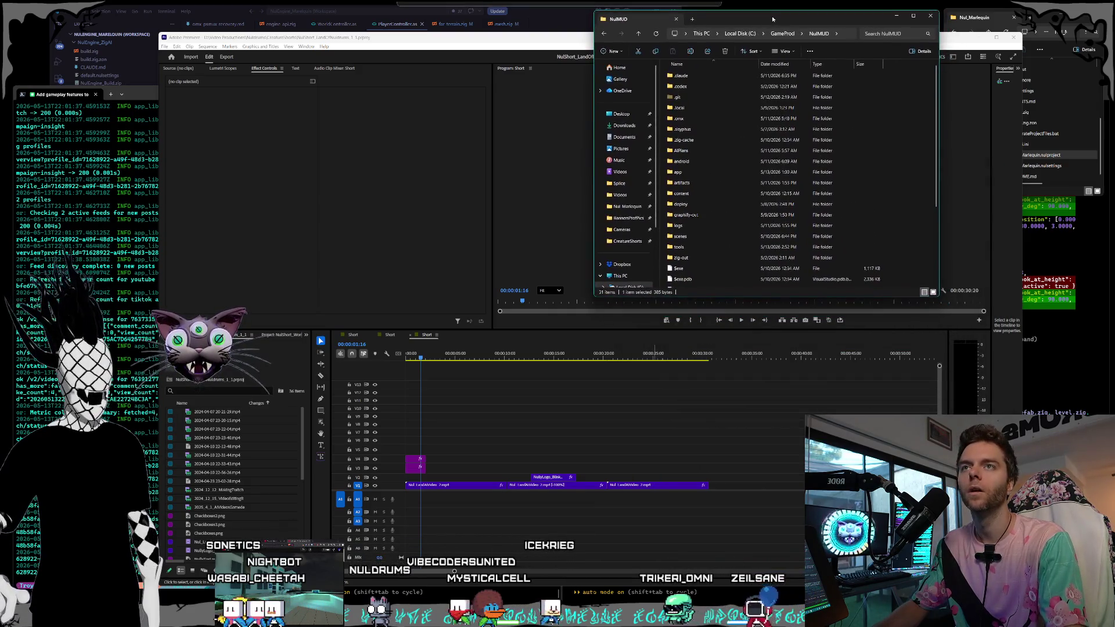
{"action": "mouse_move", "coordinate": [594, 295]}
{"action": "left_mouse_down"}
{"action": "mouse_move", "coordinate": [712, 244]}
{"action": "mouse_move", "coordinate": [735, 195]}
{"action": "mouse_move", "coordinate": [772, 200]}
{"action": "left_mouse_up"}
{"action": "mouse_move", "coordinate": [838, 135]}
{"action": "left_mouse_down"}
{"action": "mouse_move", "coordinate": [752, 131]}
{"action": "mouse_move", "coordinate": [803, 127]}
{"action": "left_mouse_up"}
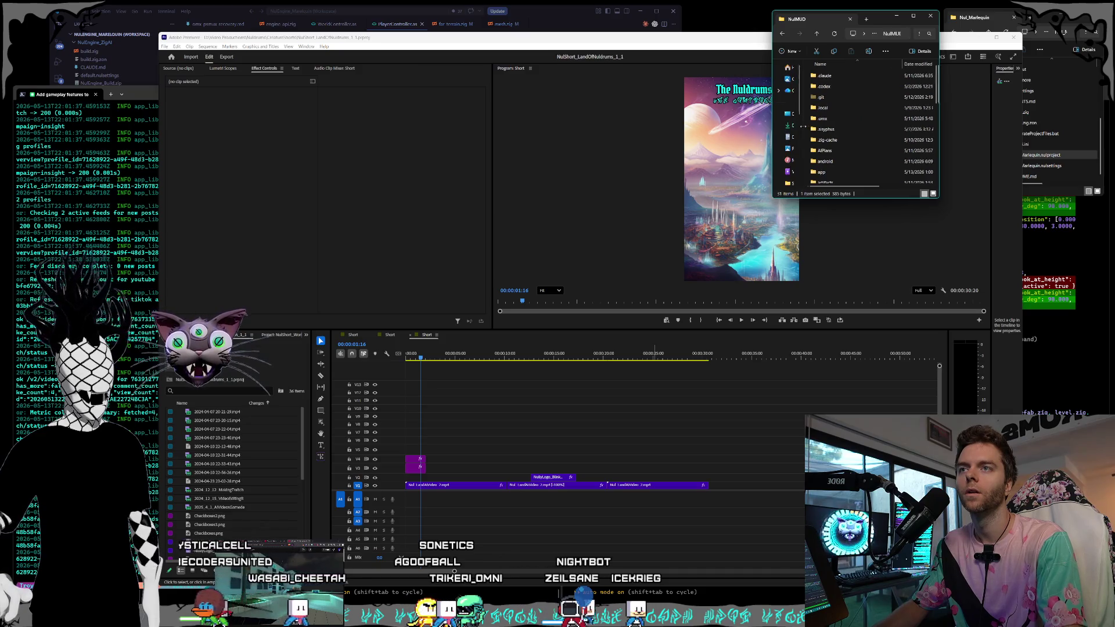
{"action": "scroll", "coordinate": [856, 117], "scroll_direction": "down", "scroll_amount": 5}
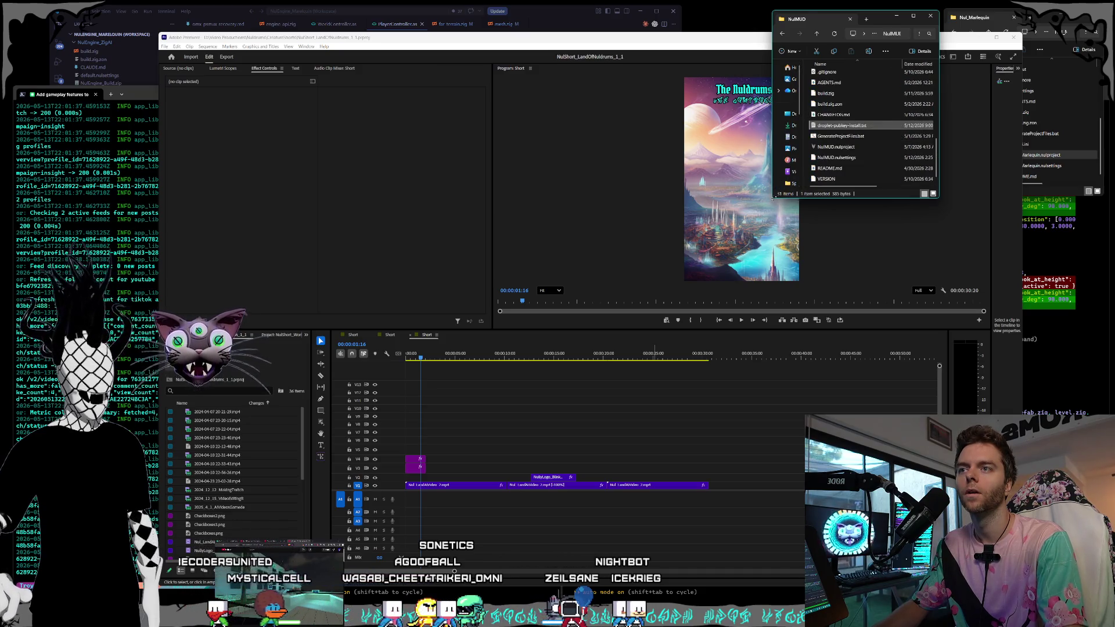
{"action": "left_click_drag", "start_coordinate": [774, 198], "coordinate": [797, 187]}
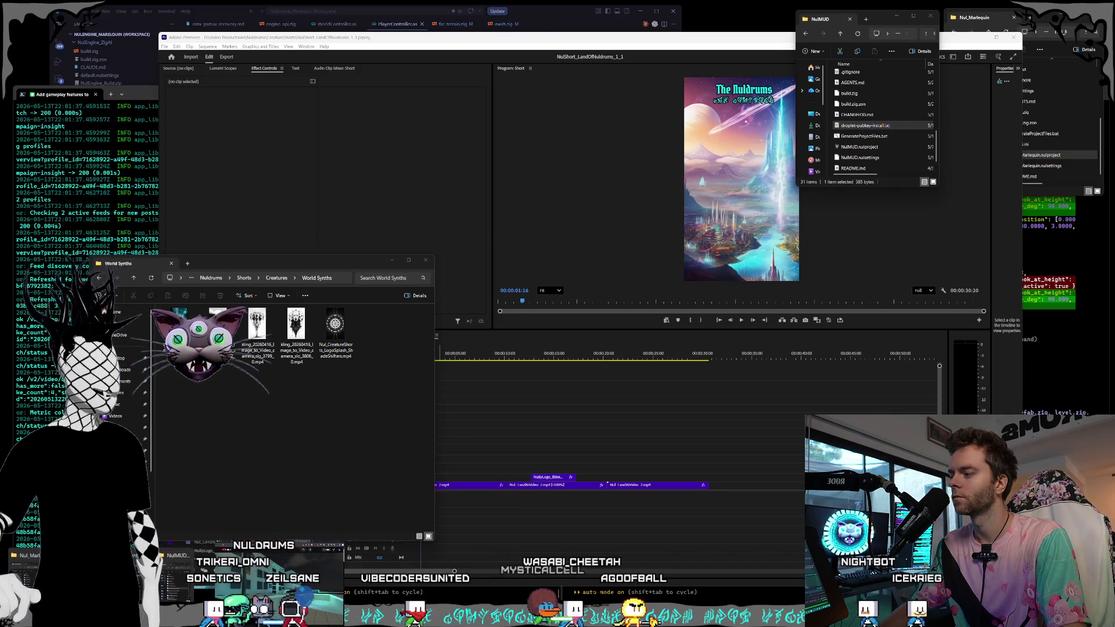
- Go up to the Shorts folder and create two new folders there
{"action": "key", "text": "alt+Left"}
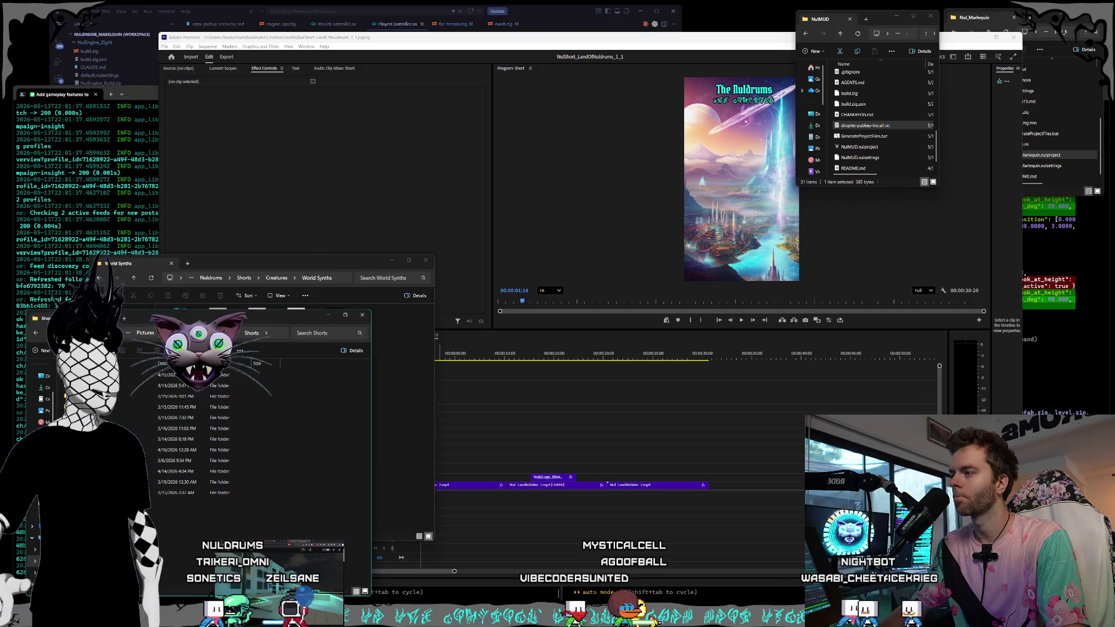
{"action": "right_click", "coordinate": [116, 365]}
{"action": "mouse_move", "coordinate": [149, 420]}
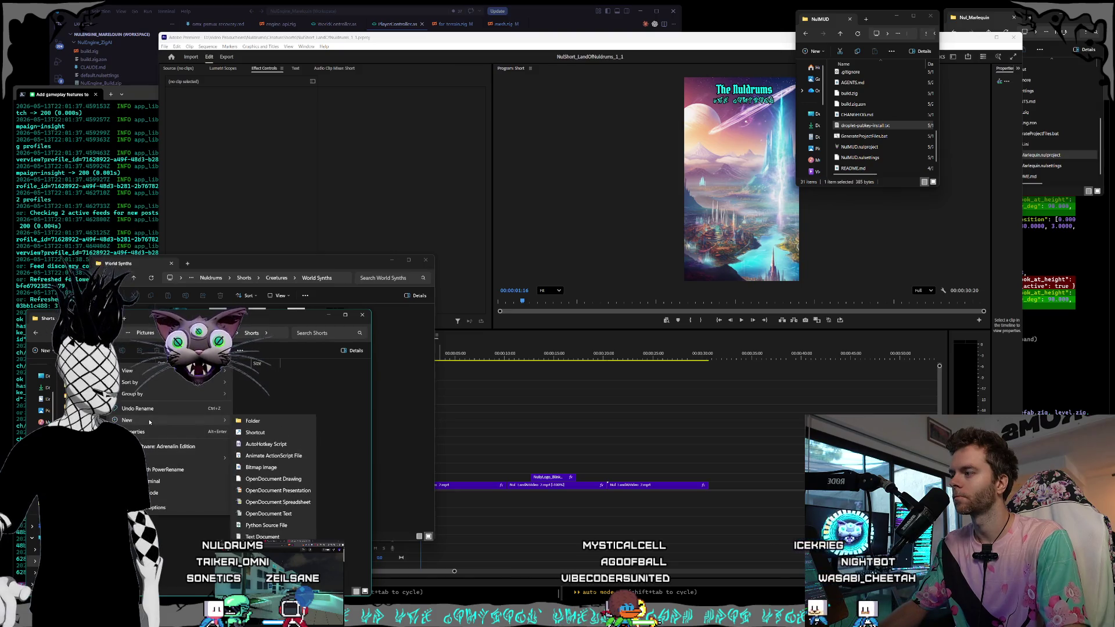
{"action": "left_click", "coordinate": [259, 422]}
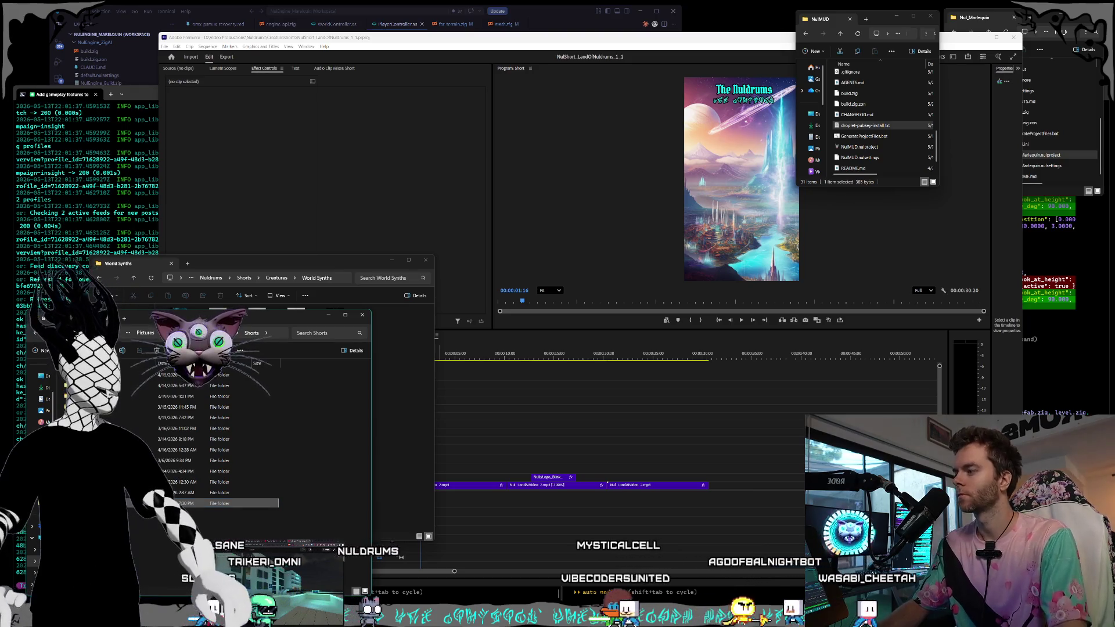
{"action": "right_click", "coordinate": [114, 375]}
{"action": "mouse_move", "coordinate": [145, 426]}
{"action": "left_click", "coordinate": [247, 440]}
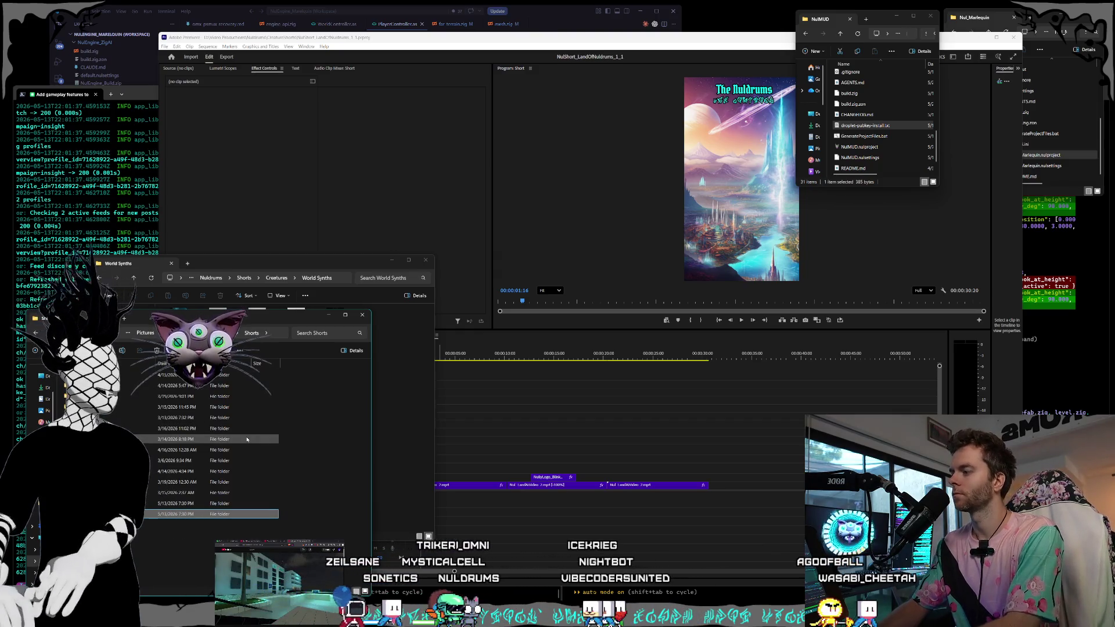
{"action": "left_click", "coordinate": [174, 504]}
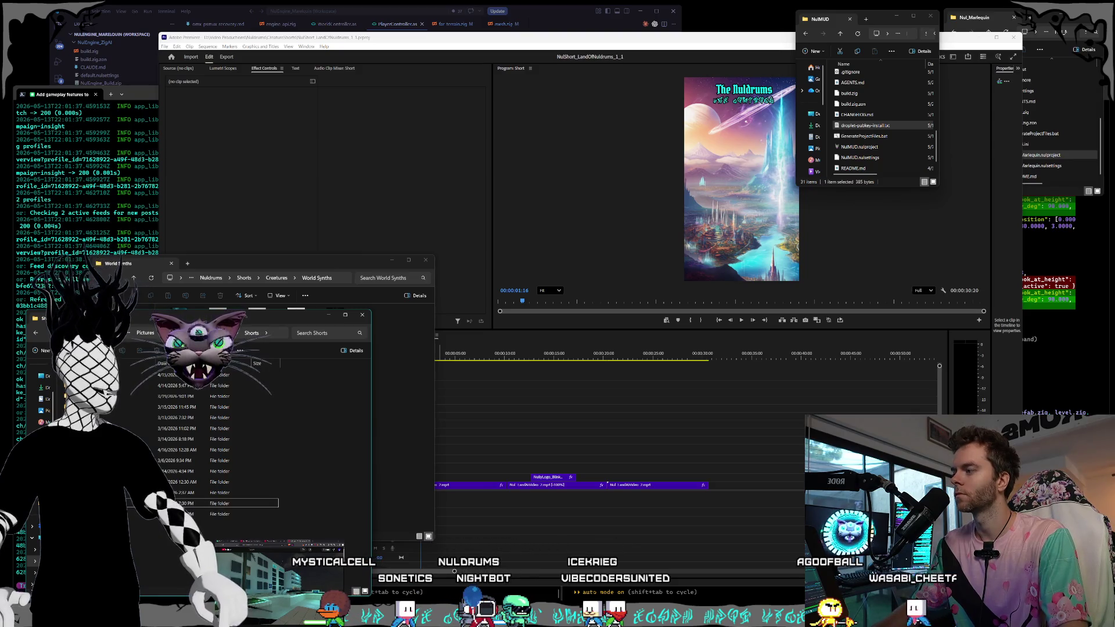
{"action": "left_click", "coordinate": [273, 273]}
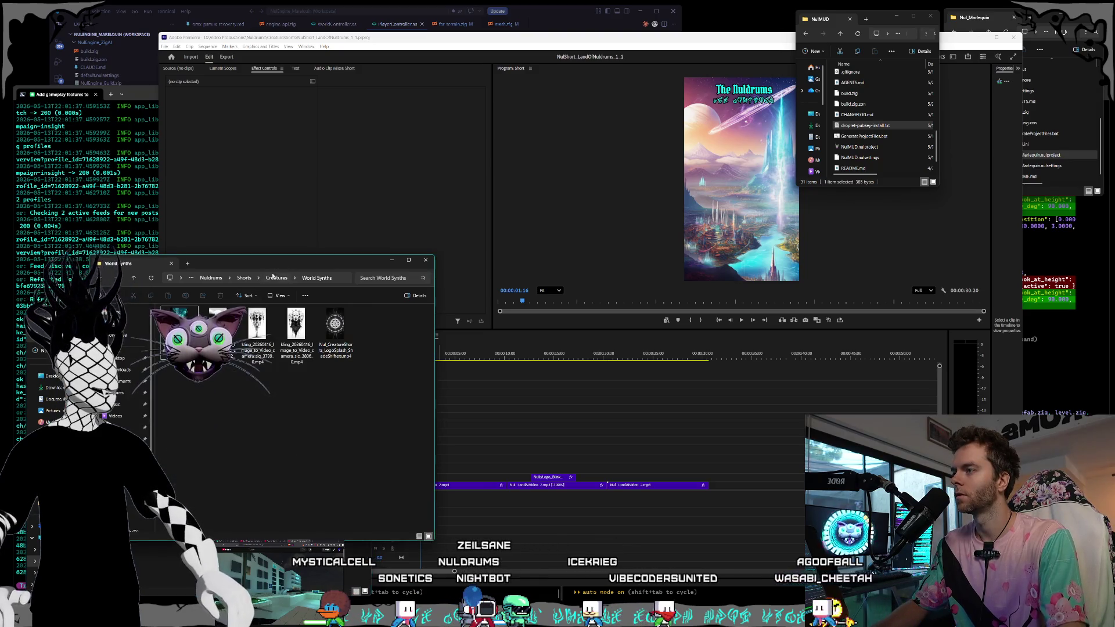
- Create a new folder inside Shorts › Creatures, then bring the Nul_Marlequin folder window forward
{"action": "left_click", "coordinate": [250, 278]}
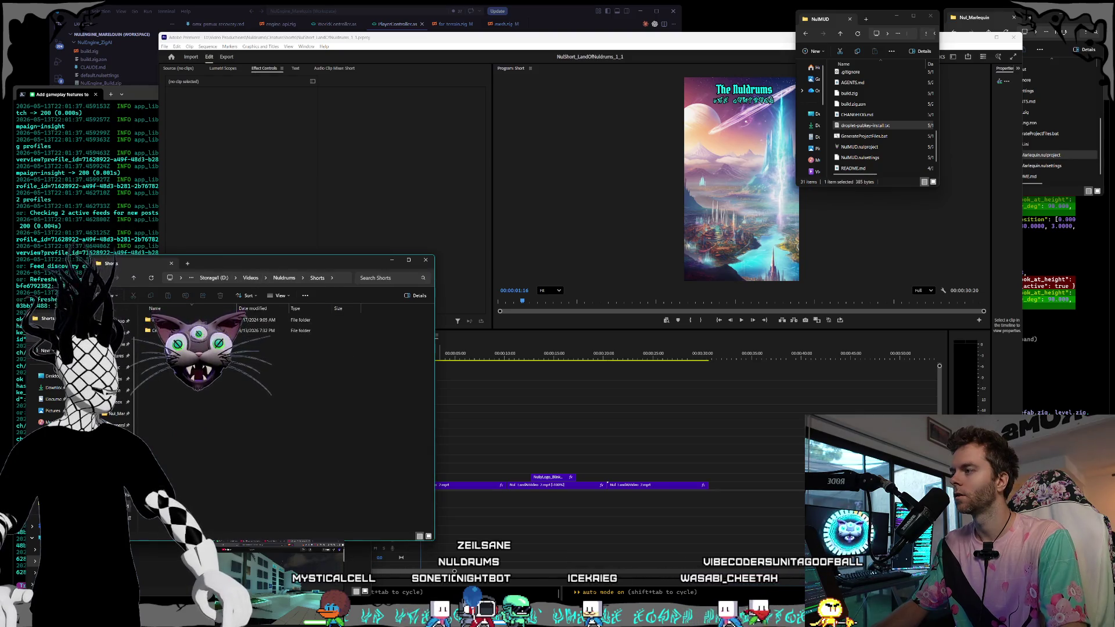
{"action": "double_click", "coordinate": [169, 331]}
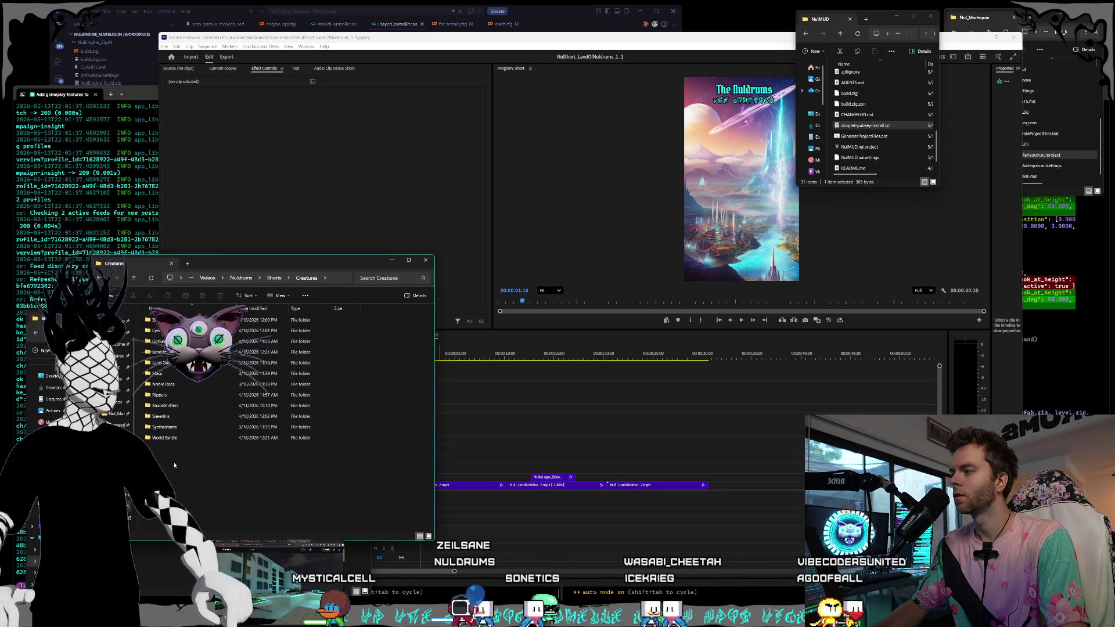
{"action": "right_click", "coordinate": [187, 404]}
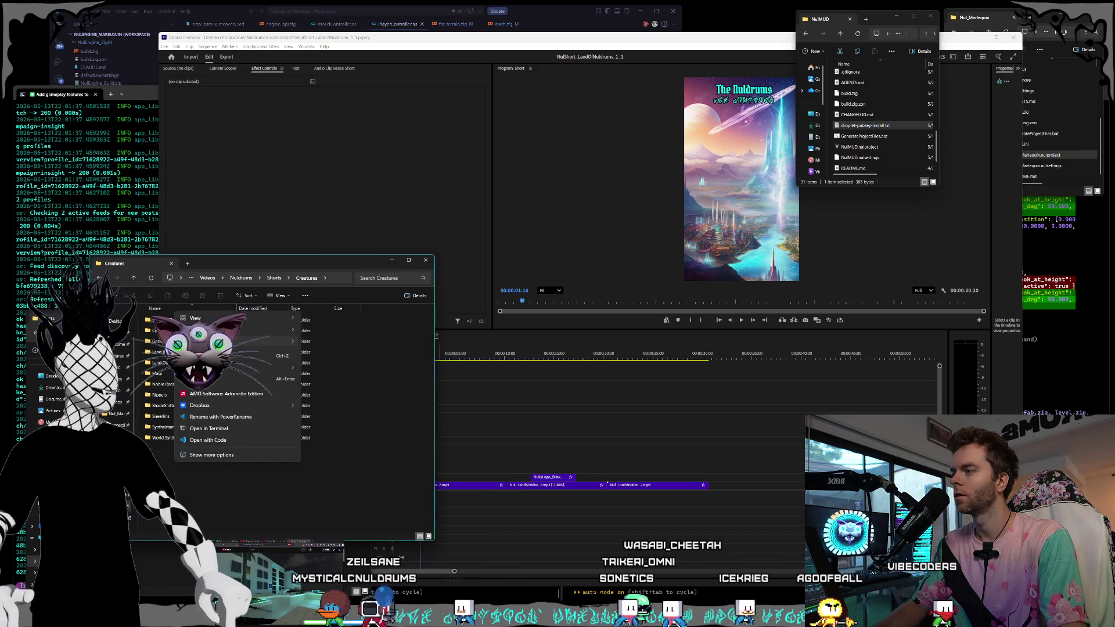
{"action": "mouse_move", "coordinate": [279, 368]}
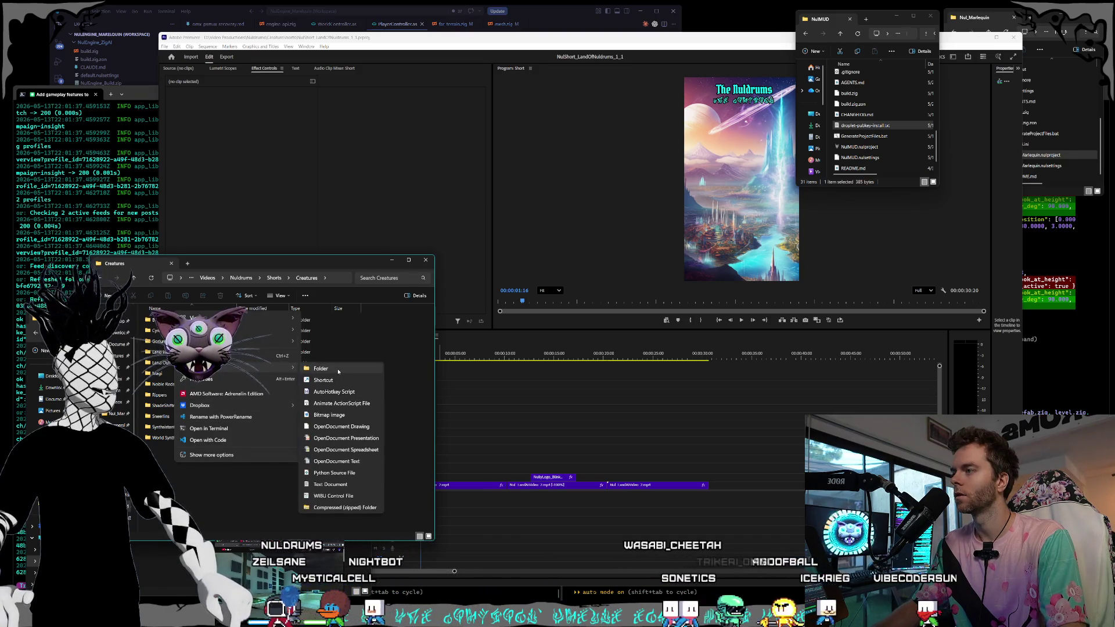
{"action": "left_click", "coordinate": [340, 371]}
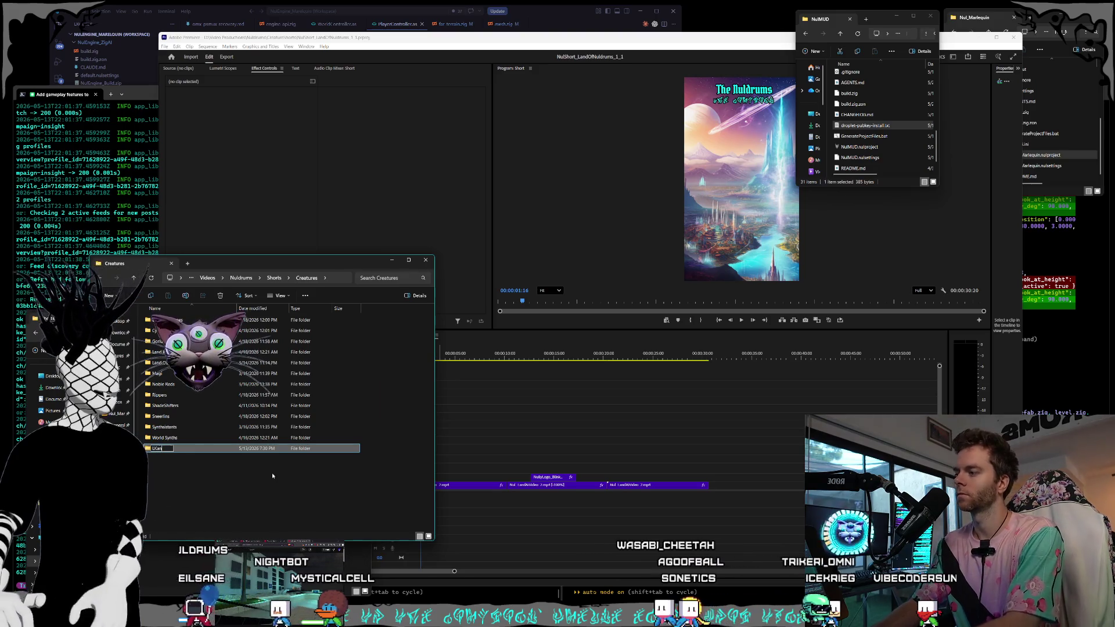
{"action": "key", "text": "ctrl+space"}
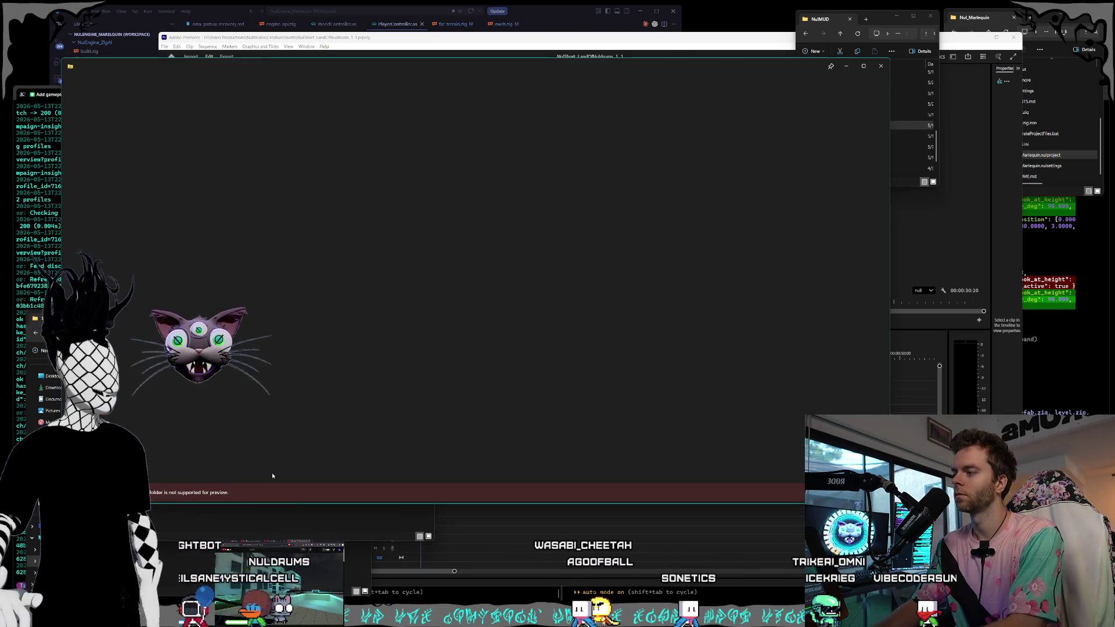
{"action": "key", "text": "Escape"}
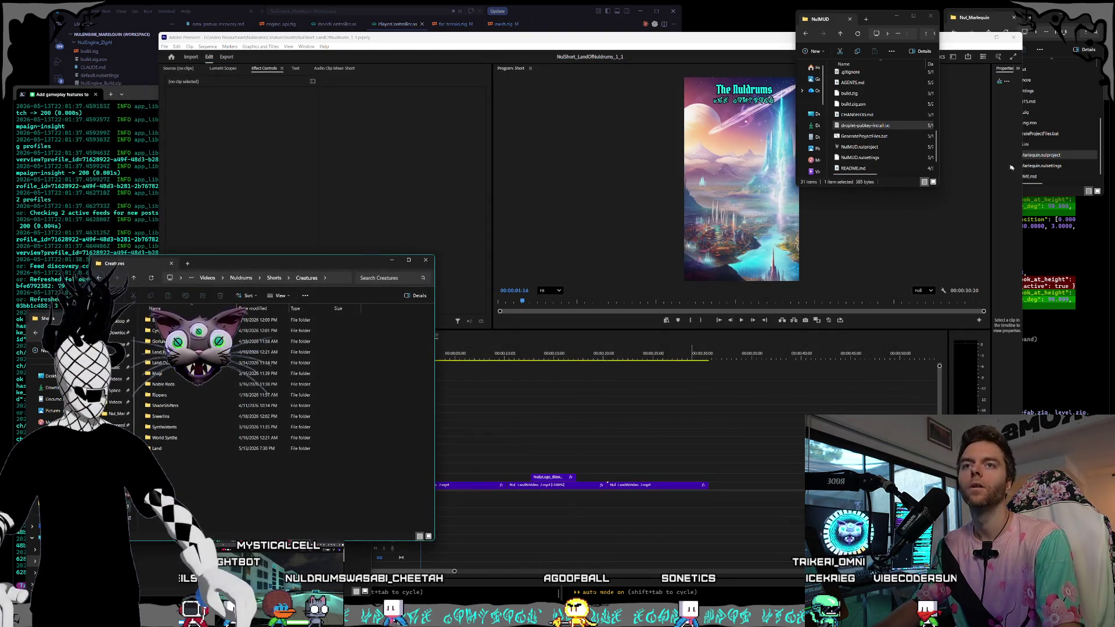
{"action": "left_click", "coordinate": [1048, 20]}
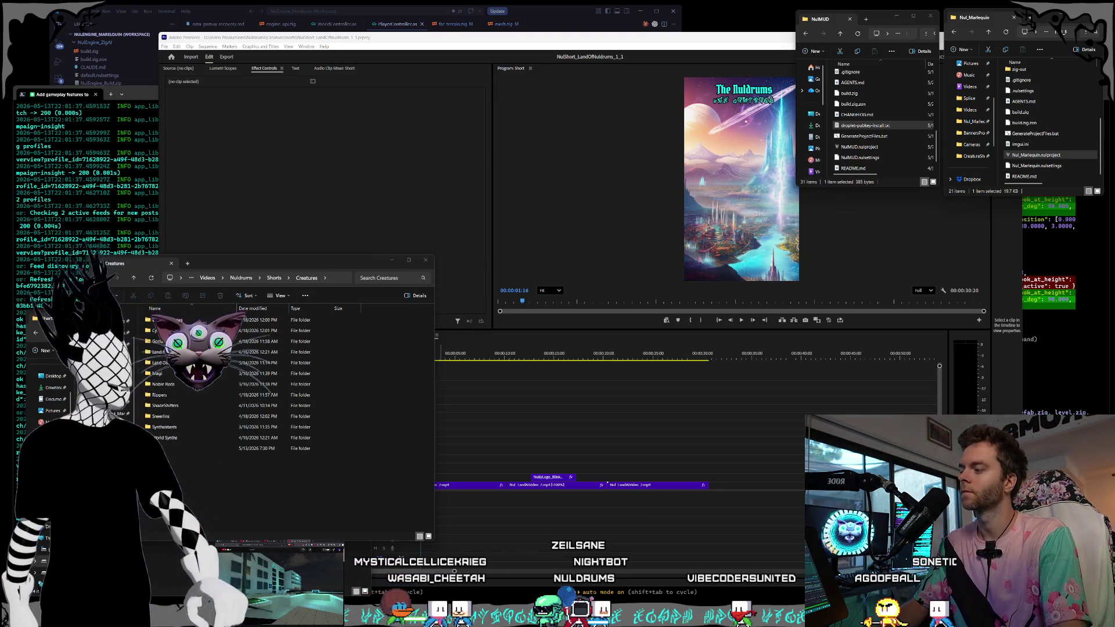
{"action": "key", "text": "super"}
{"action": "type", "text": "power"}
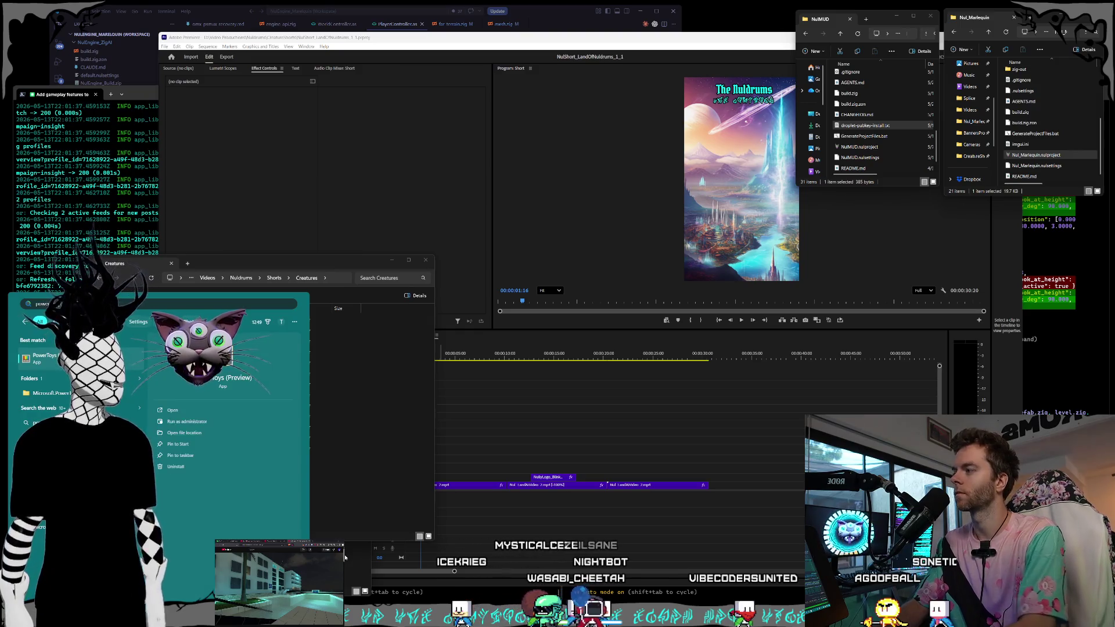
{"action": "key", "text": "Escape"}
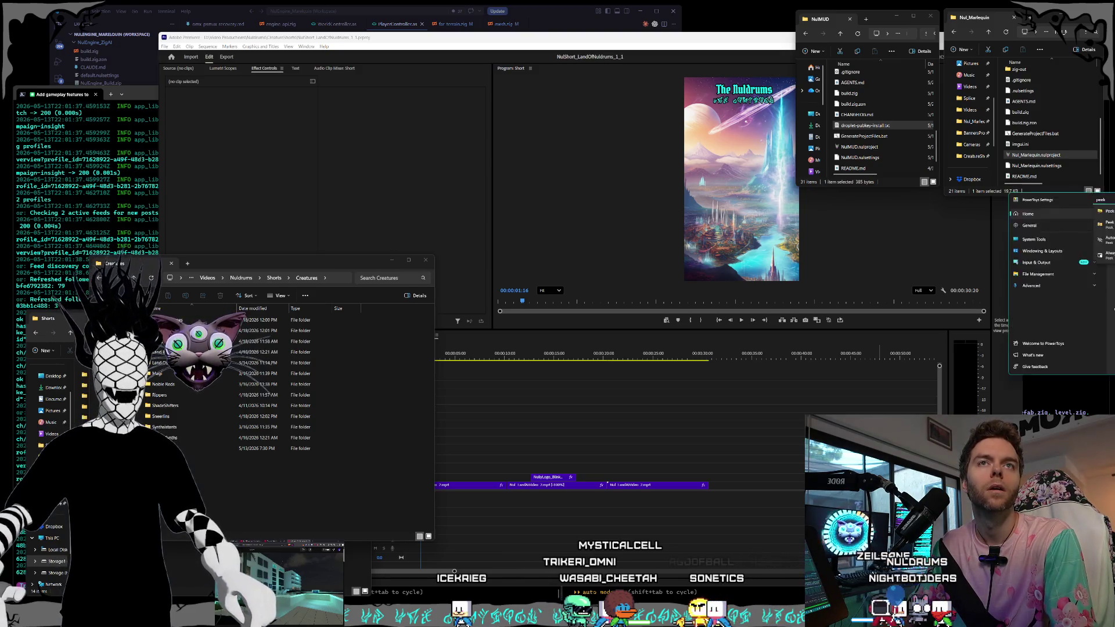
{"action": "type", "text": "peek"}
{"action": "key", "text": "Return"}
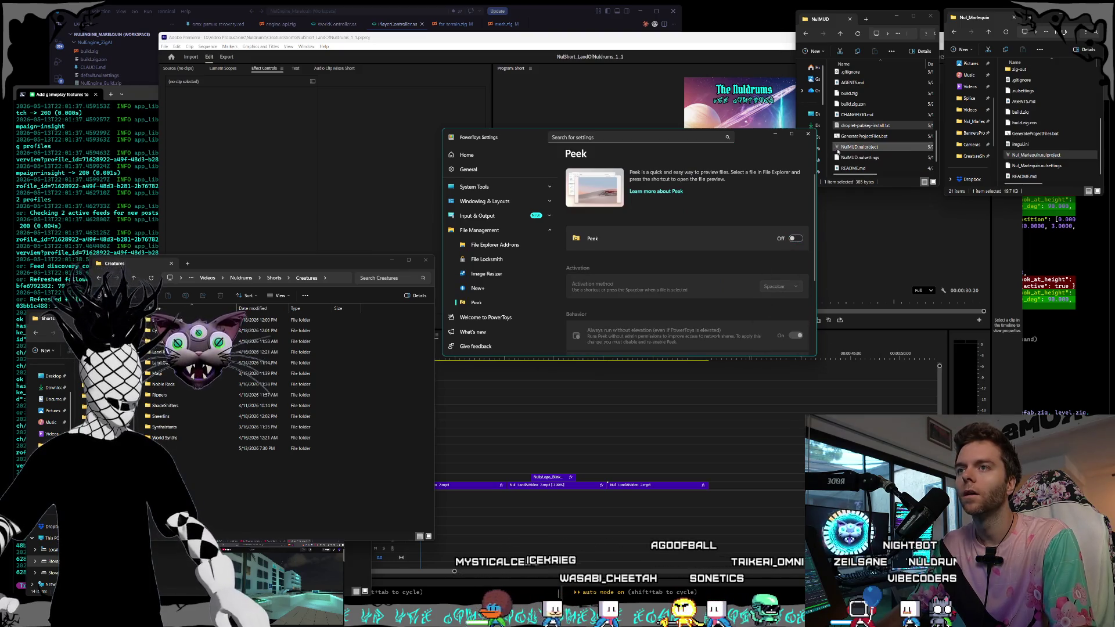
{"action": "left_click", "coordinate": [808, 133]}
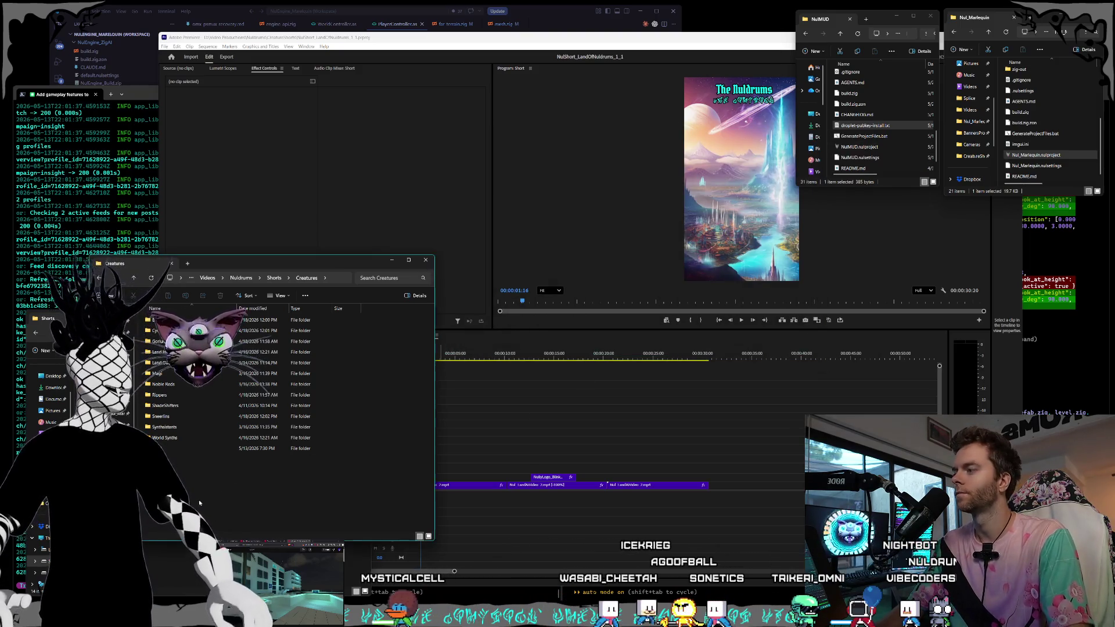
- Rename the newest Land folder to 'Land Intro', decline the folder merge, and delete the duplicate
{"action": "left_click", "coordinate": [192, 448]}
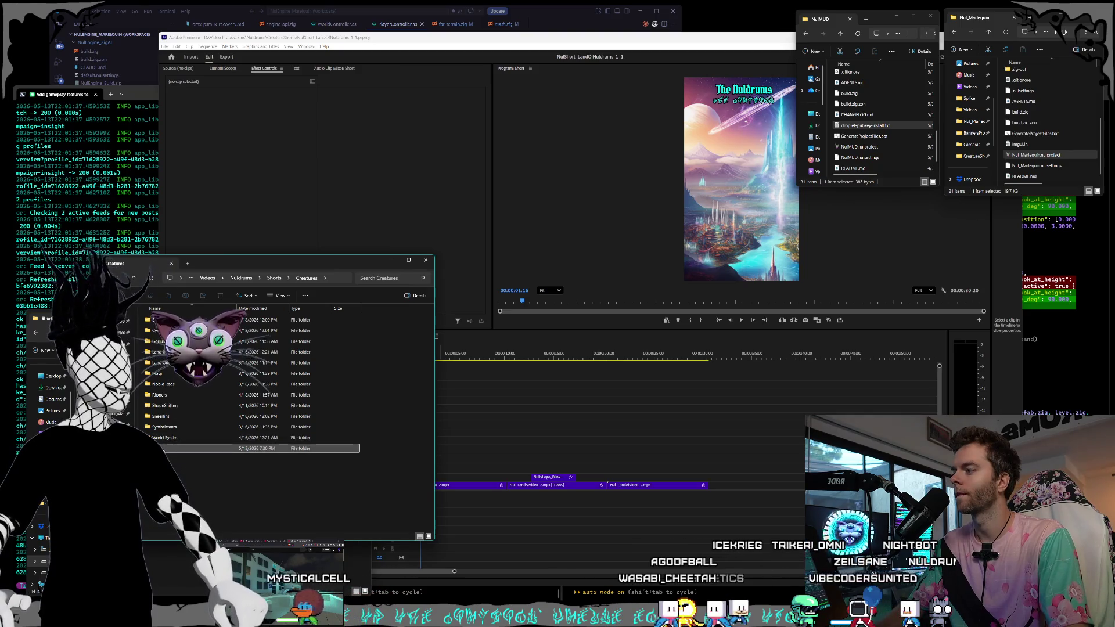
{"action": "type", "text": "Land"}
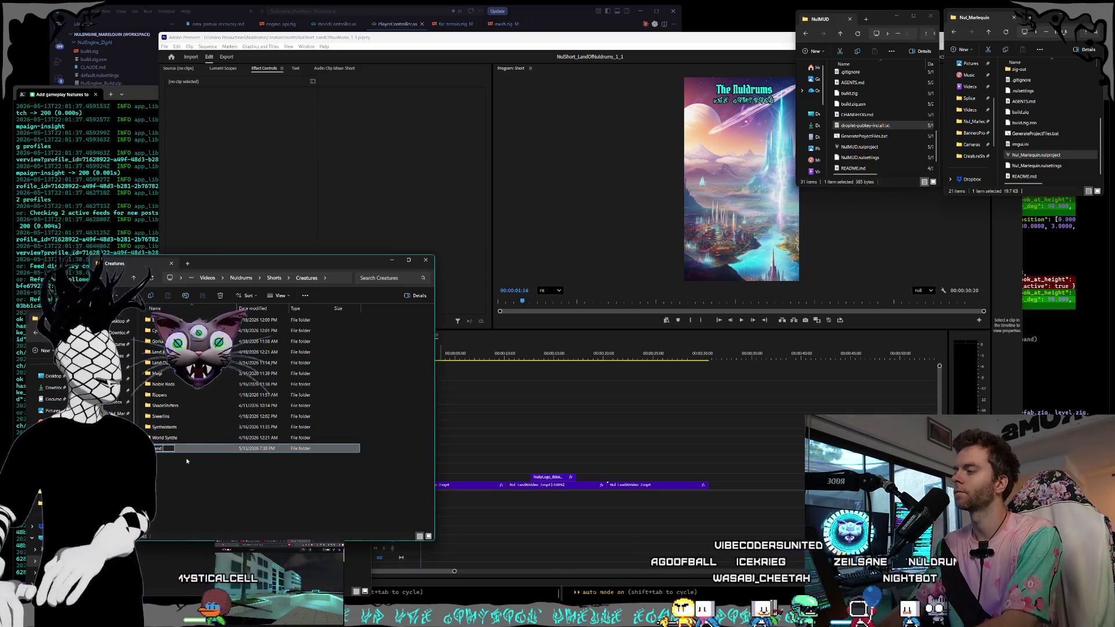
{"action": "type", "text": " Intro"}
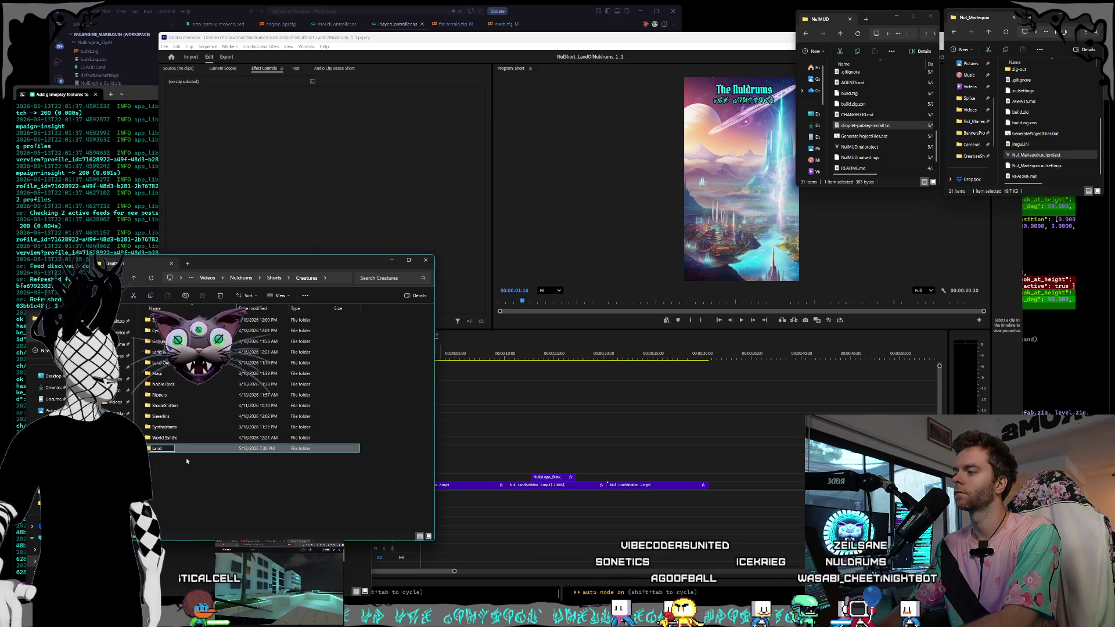
{"action": "key", "text": "Return"}
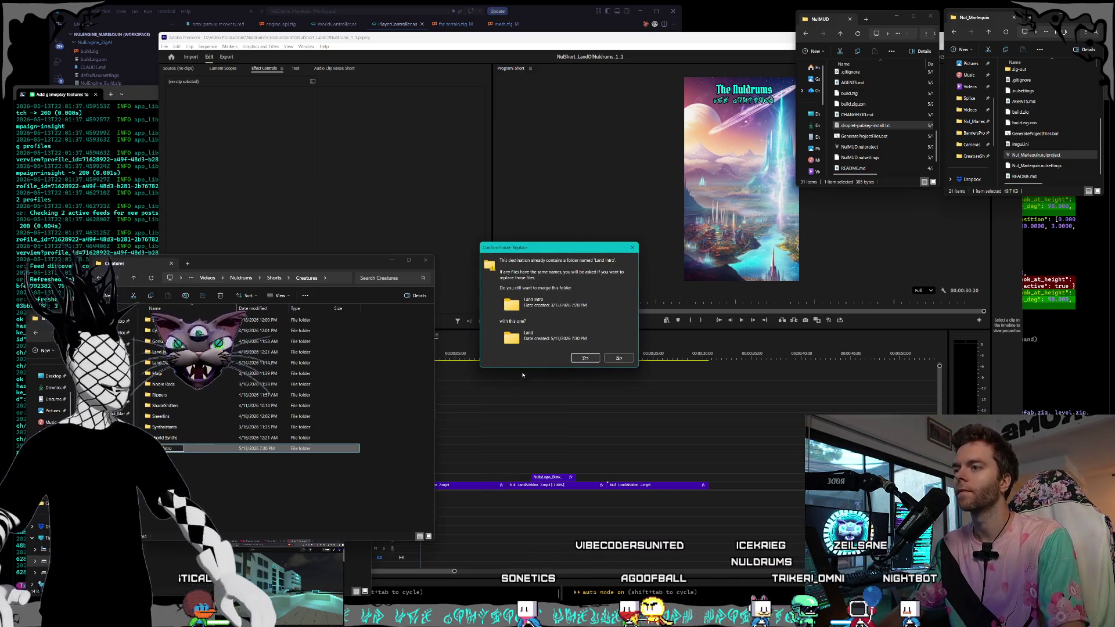
{"action": "left_click", "coordinate": [620, 357]}
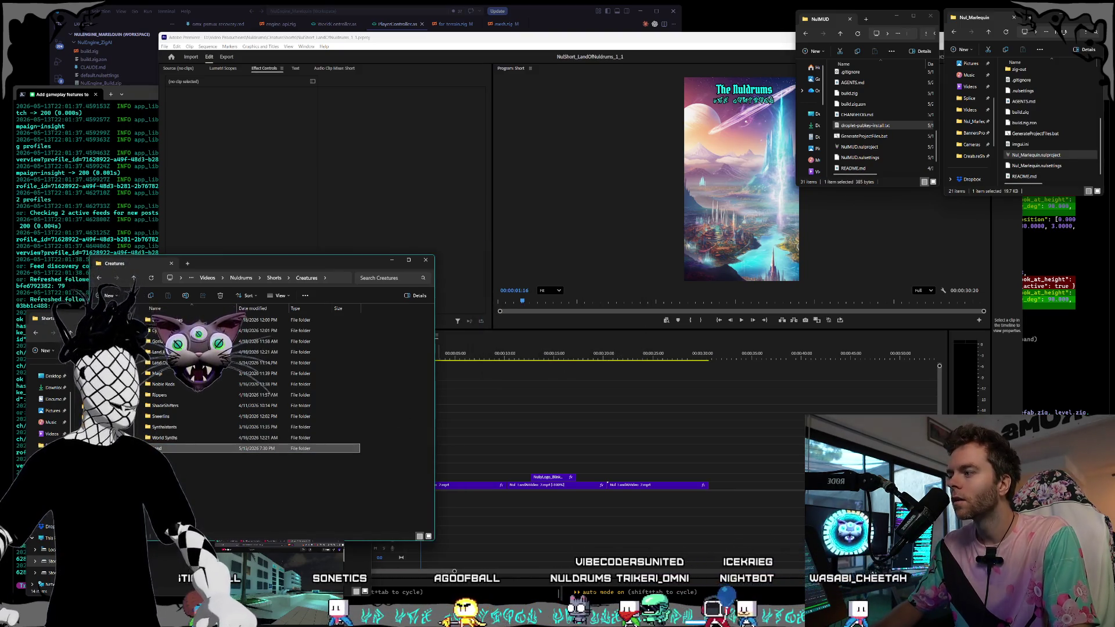
{"action": "key", "text": "Delete"}
- Arrange the Creatures and Shorts folder windows beside the engine, shrinking Shorts and clearing the selection
{"action": "mouse_move", "coordinate": [221, 265]}
{"action": "left_mouse_down"}
{"action": "mouse_move", "coordinate": [366, 261]}
{"action": "mouse_move", "coordinate": [280, 254]}
{"action": "mouse_move", "coordinate": [253, 267]}
{"action": "left_mouse_up"}
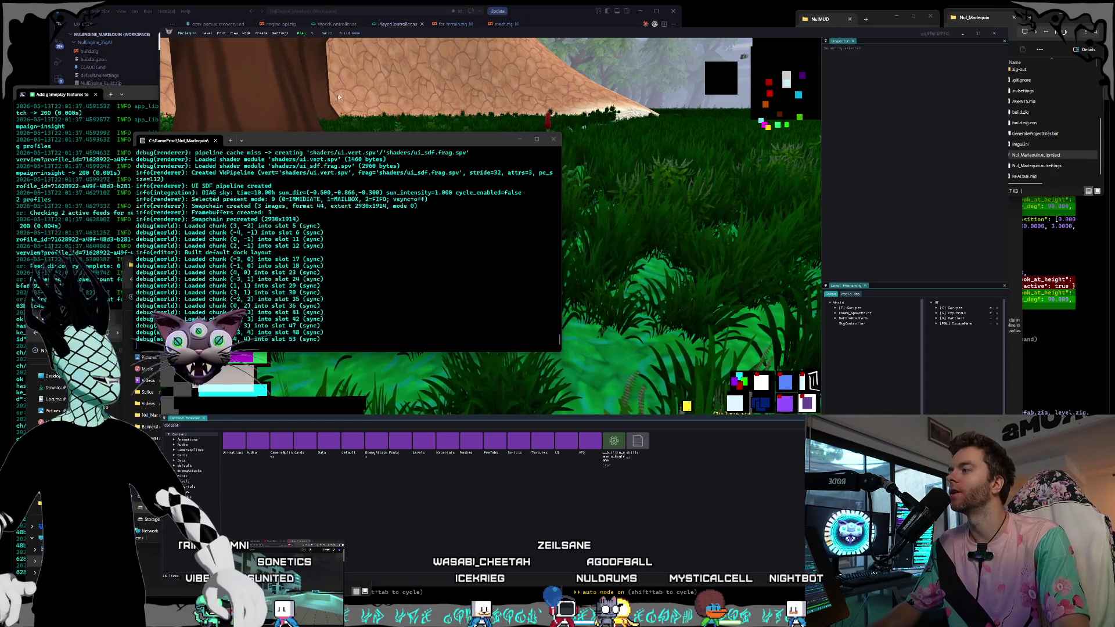
{"action": "left_click", "coordinate": [129, 268]}
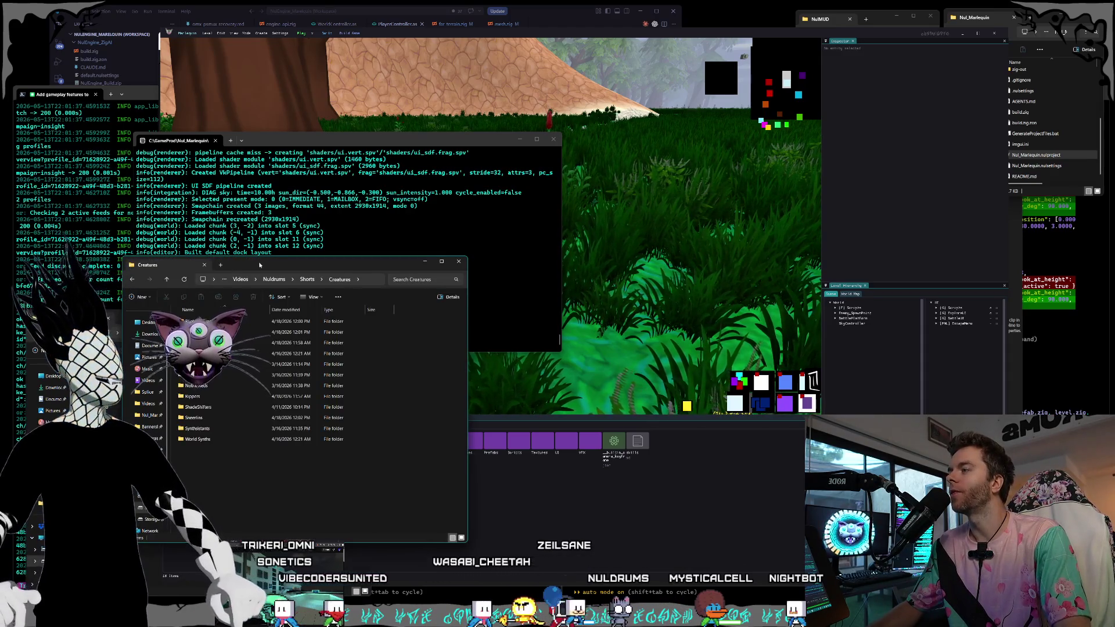
{"action": "left_click_drag", "start_coordinate": [261, 265], "coordinate": [247, 270]}
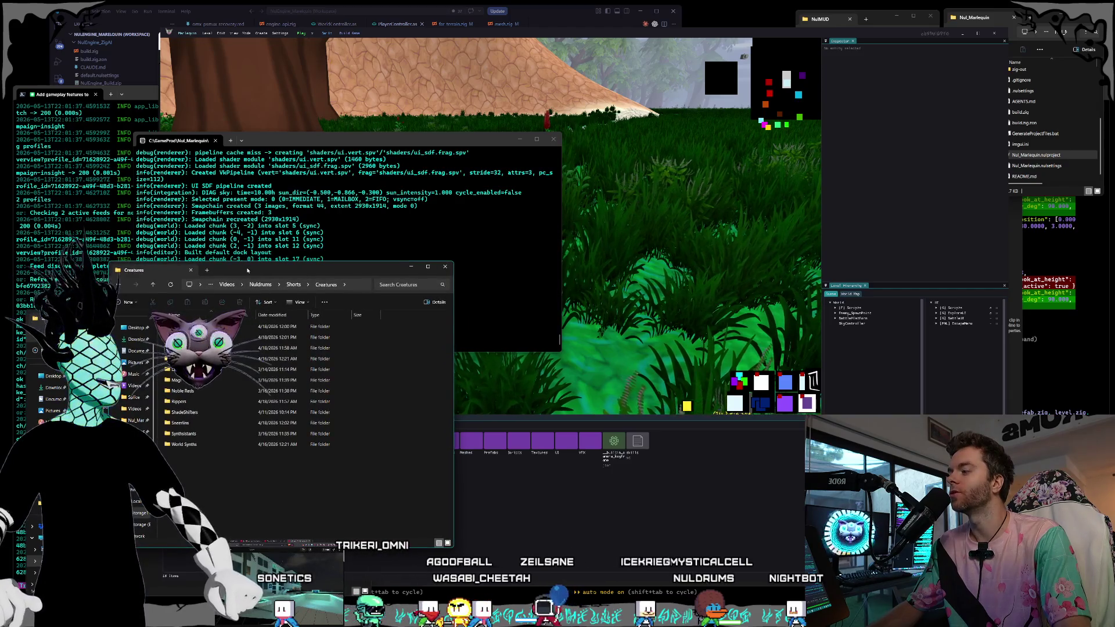
{"action": "left_click", "coordinate": [46, 319]}
{"action": "left_click_drag", "start_coordinate": [46, 319], "coordinate": [40, 324]}
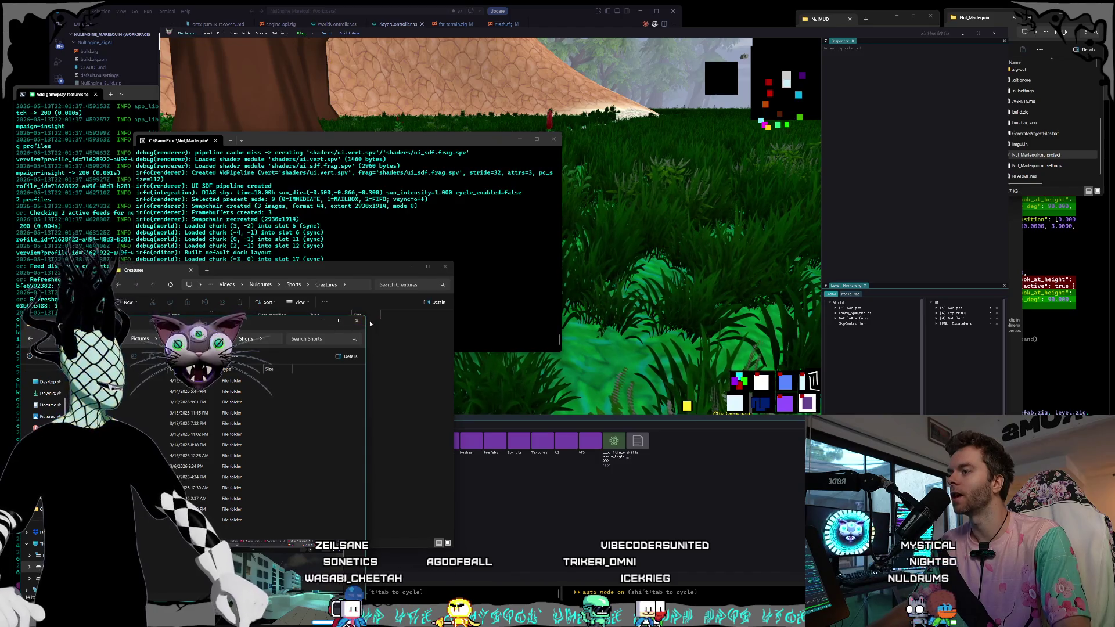
{"action": "left_click_drag", "start_coordinate": [365, 316], "coordinate": [329, 336]}
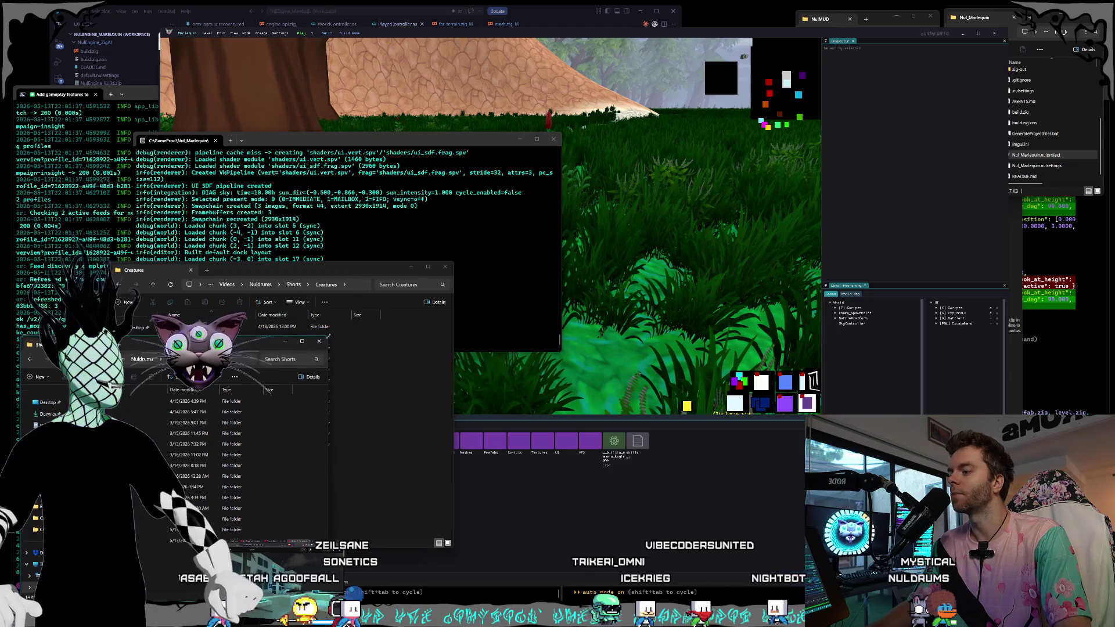
{"action": "mouse_move", "coordinate": [260, 271]}
{"action": "left_mouse_down"}
{"action": "mouse_move", "coordinate": [284, 275]}
{"action": "mouse_move", "coordinate": [272, 277]}
{"action": "left_mouse_up"}
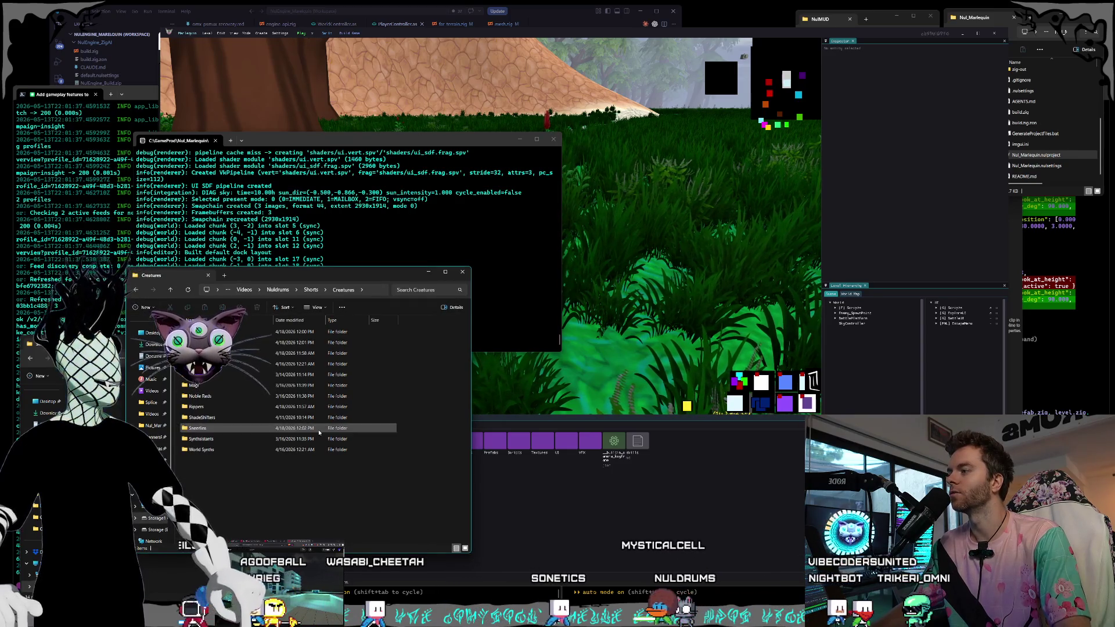
{"action": "left_click", "coordinate": [315, 497]}
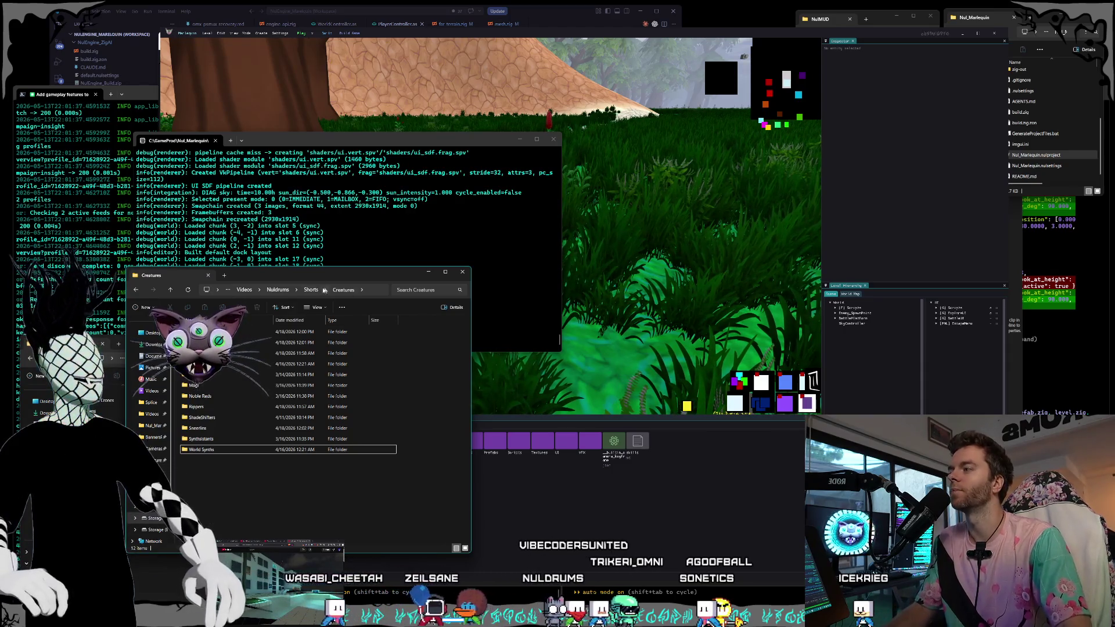
{"action": "left_click_drag", "start_coordinate": [315, 276], "coordinate": [260, 288]}
{"action": "left_click_drag", "start_coordinate": [394, 561], "coordinate": [395, 548]}
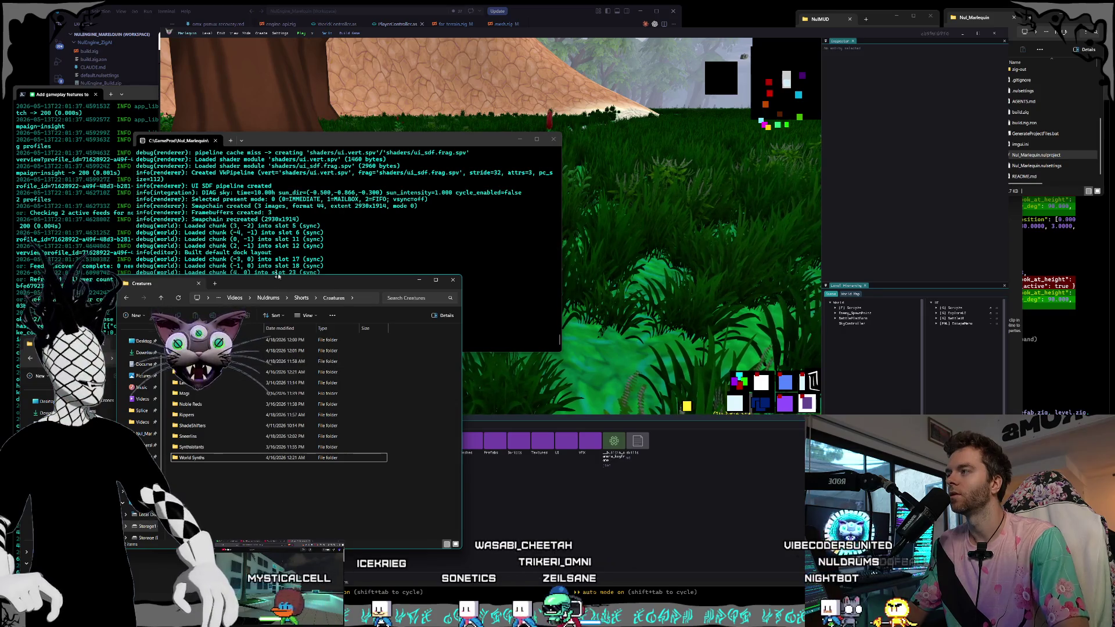
{"action": "left_click_drag", "start_coordinate": [494, 140], "coordinate": [512, 172]}
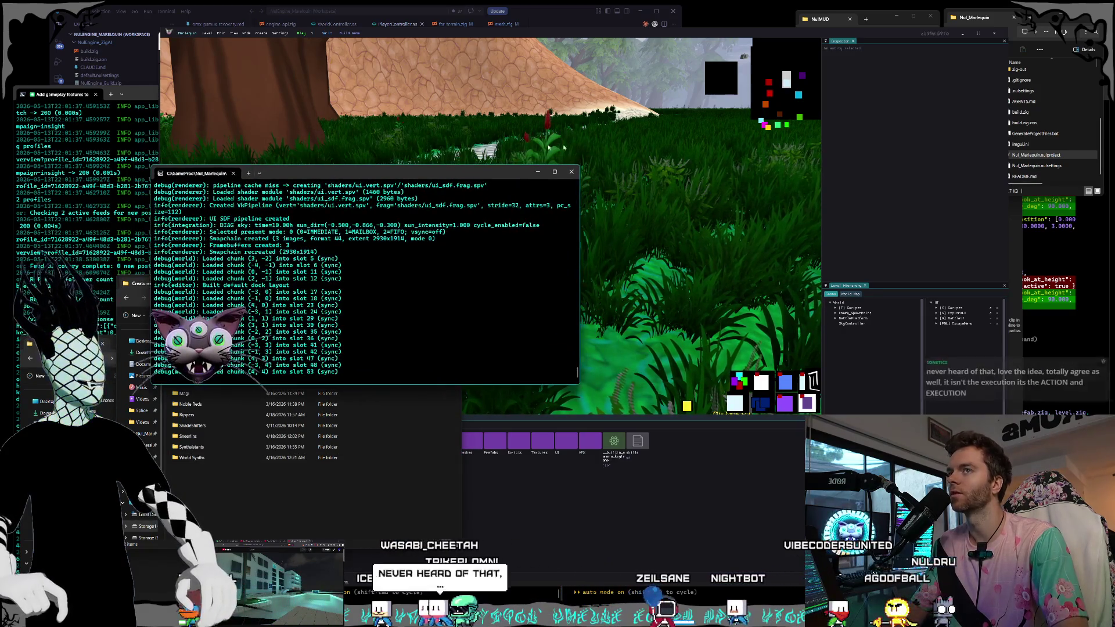
- Shift the game view right, move the log terminal down-left, reposition Creatures, and focus Premiere Pro
{"action": "left_click_drag", "start_coordinate": [665, 37], "coordinate": [716, 33]}
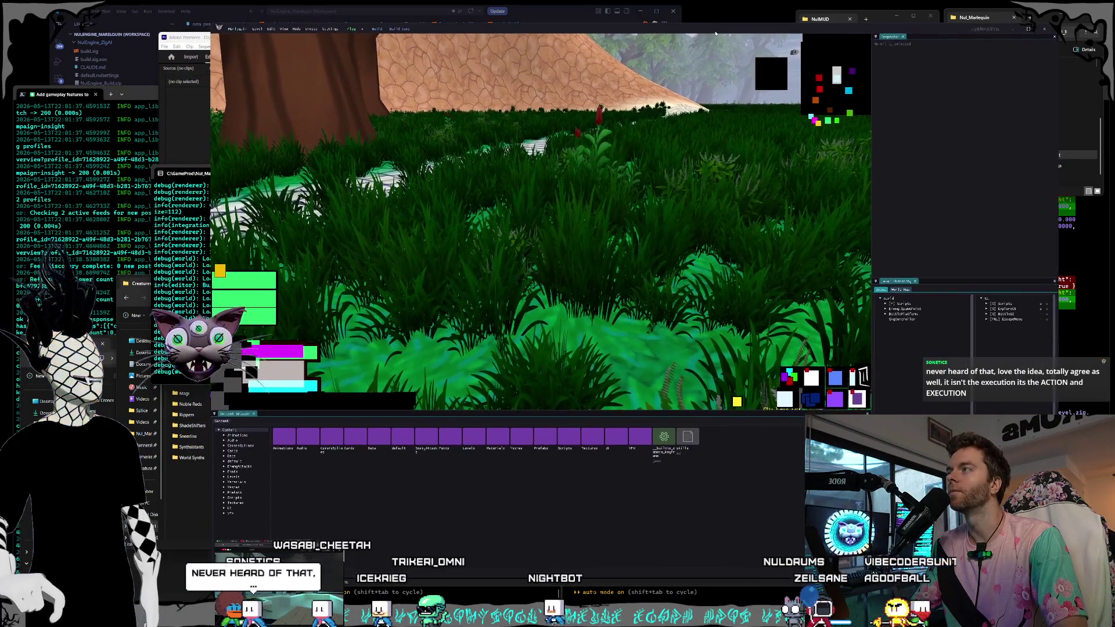
{"action": "left_click", "coordinate": [194, 175]}
{"action": "mouse_move", "coordinate": [284, 176]}
{"action": "left_mouse_down"}
{"action": "mouse_move", "coordinate": [300, 205]}
{"action": "mouse_move", "coordinate": [226, 307]}
{"action": "mouse_move", "coordinate": [343, 129]}
{"action": "mouse_move", "coordinate": [293, 129]}
{"action": "mouse_move", "coordinate": [303, 140]}
{"action": "left_mouse_up"}
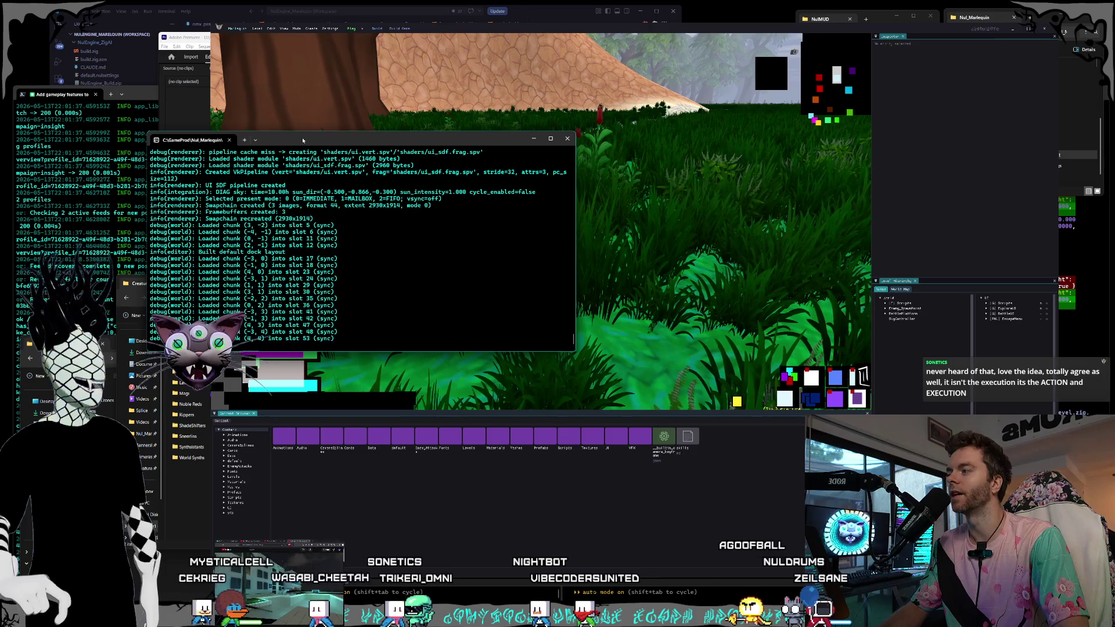
{"action": "mouse_move", "coordinate": [140, 284]}
{"action": "left_mouse_down"}
{"action": "mouse_move", "coordinate": [174, 273]}
{"action": "mouse_move", "coordinate": [174, 285]}
{"action": "mouse_move", "coordinate": [248, 301]}
{"action": "left_mouse_up"}
{"action": "left_click_drag", "start_coordinate": [327, 139], "coordinate": [312, 195]}
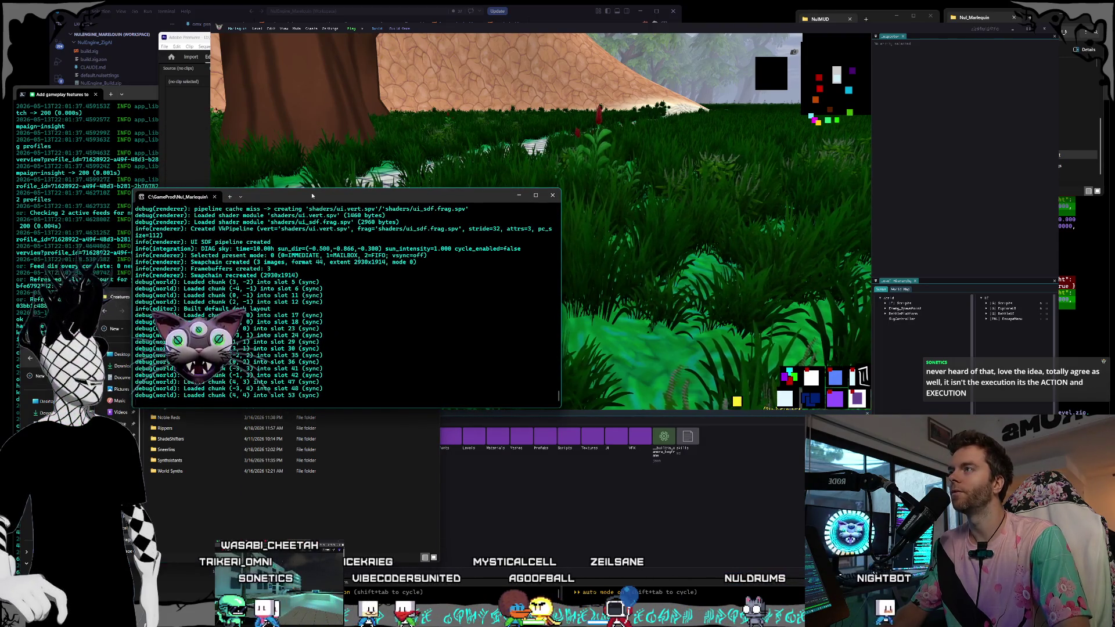
{"action": "left_click", "coordinate": [206, 45]}
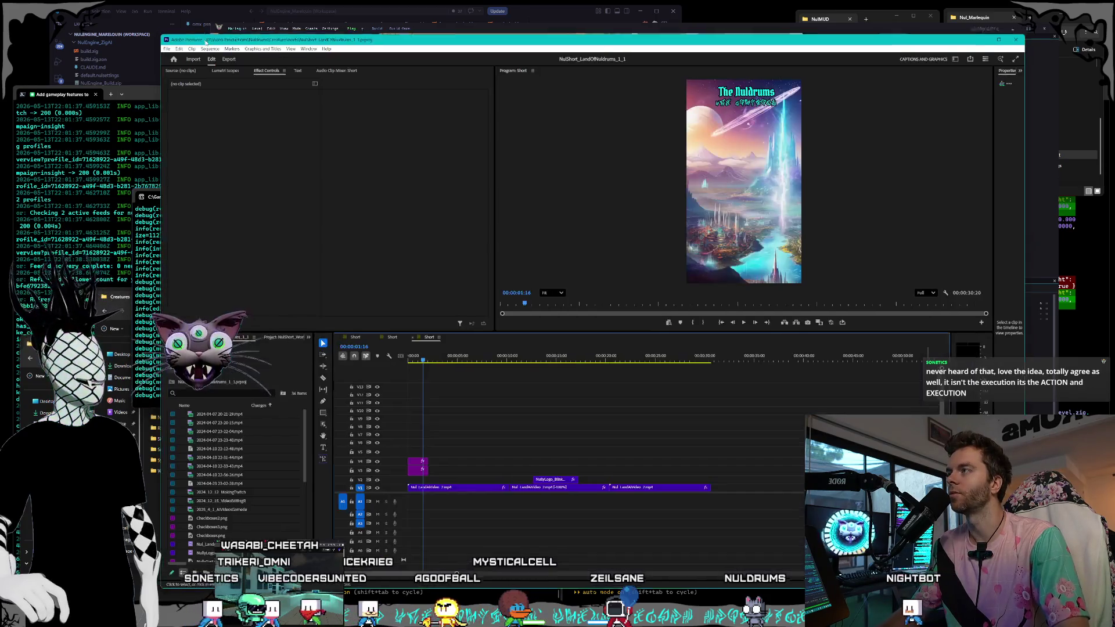
{"action": "left_click_drag", "start_coordinate": [207, 44], "coordinate": [209, 49]}
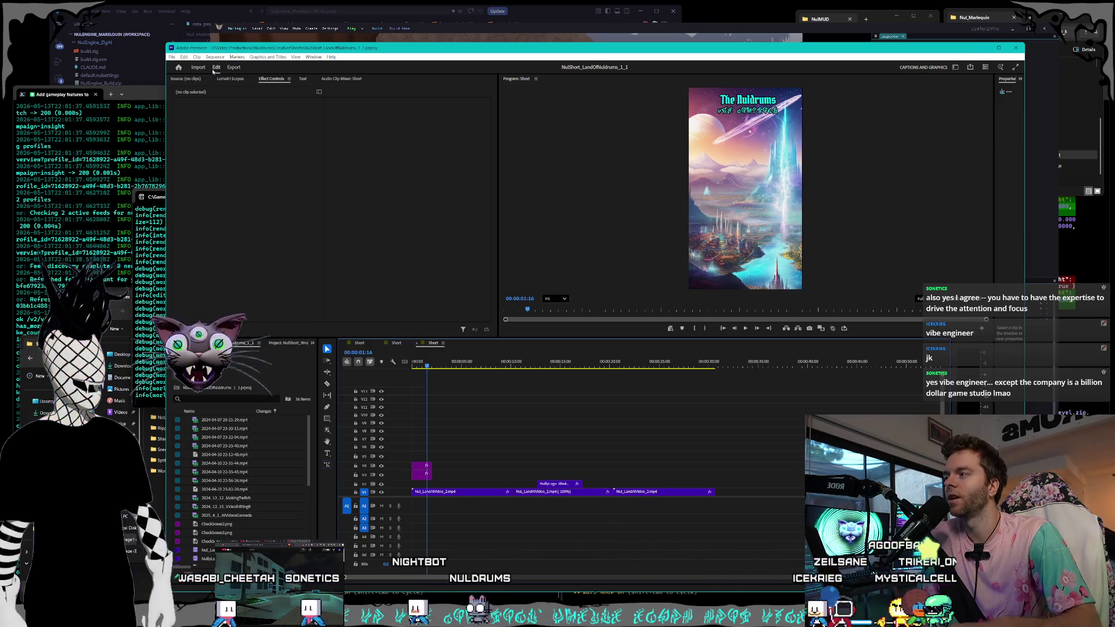
- Shrink the Premiere window from its lower-left corner and move it lower and slightly left
{"action": "mouse_move", "coordinate": [165, 594]}
{"action": "left_mouse_down"}
{"action": "mouse_move", "coordinate": [205, 562]}
{"action": "mouse_move", "coordinate": [211, 541]}
{"action": "left_mouse_up"}
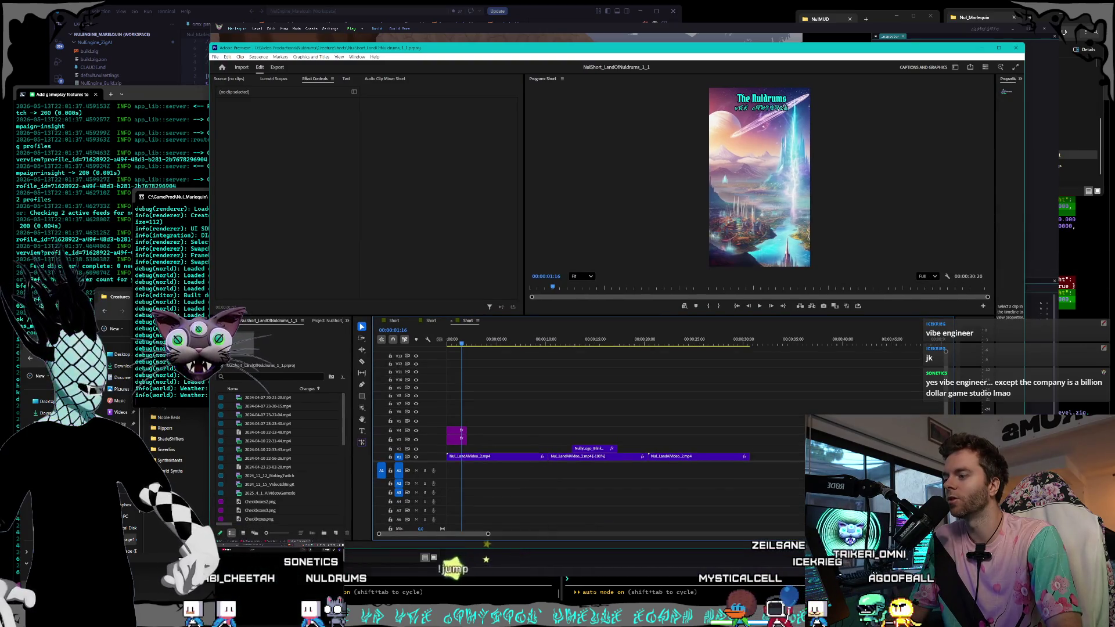
{"action": "left_click_drag", "start_coordinate": [499, 48], "coordinate": [493, 70]}
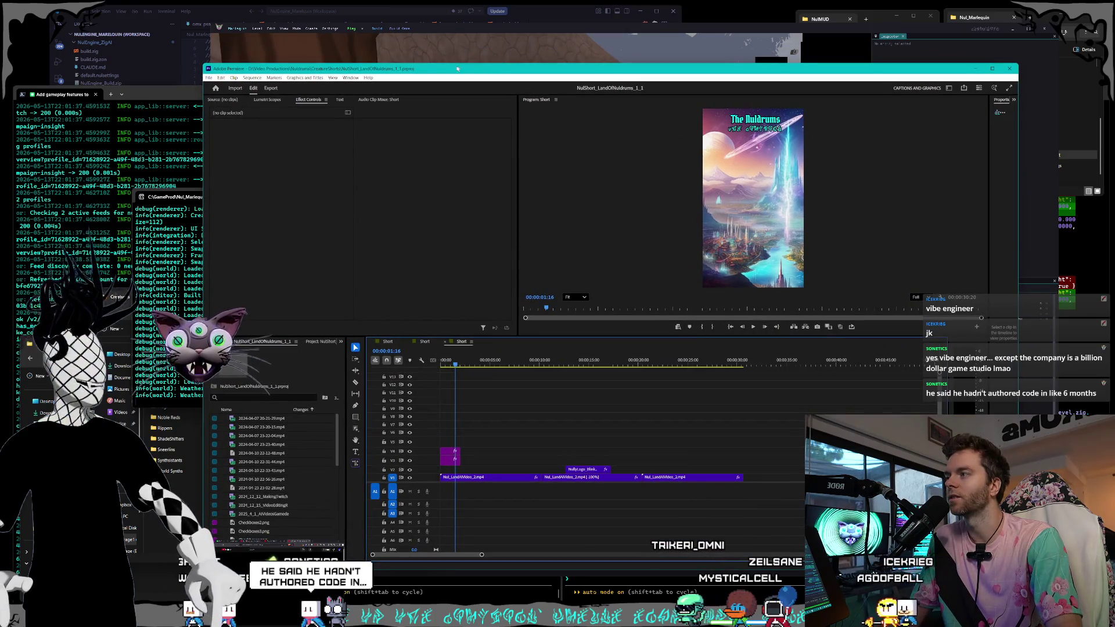
{"action": "left_click_drag", "start_coordinate": [424, 74], "coordinate": [418, 74]}
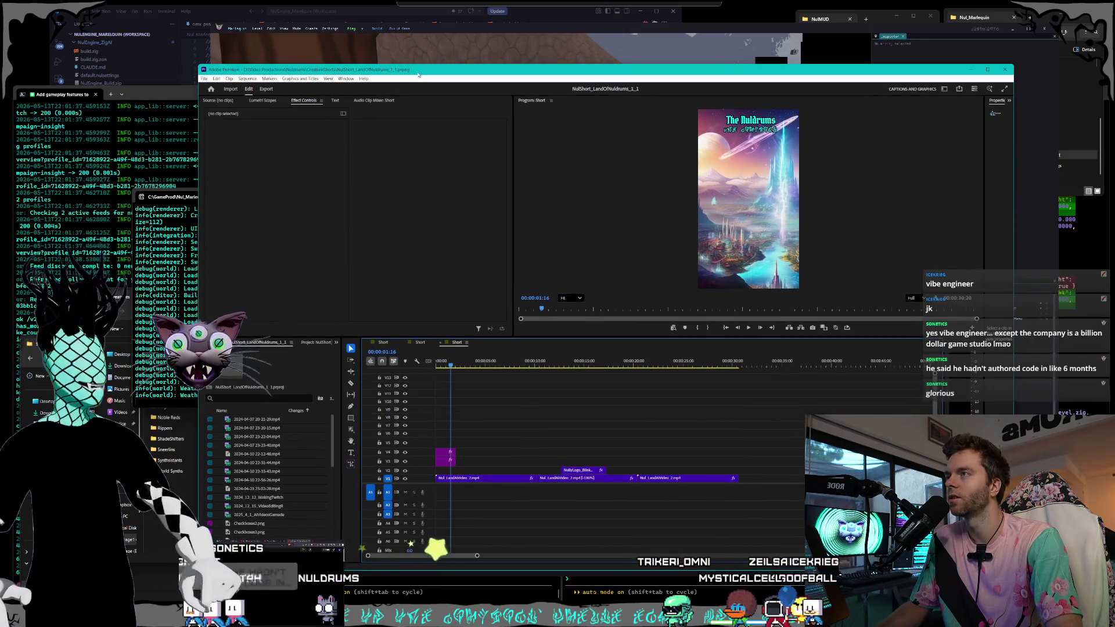
- Bring the game engine window to the front, shrink it and centre it in the workspace
{"action": "left_click", "coordinate": [446, 29]}
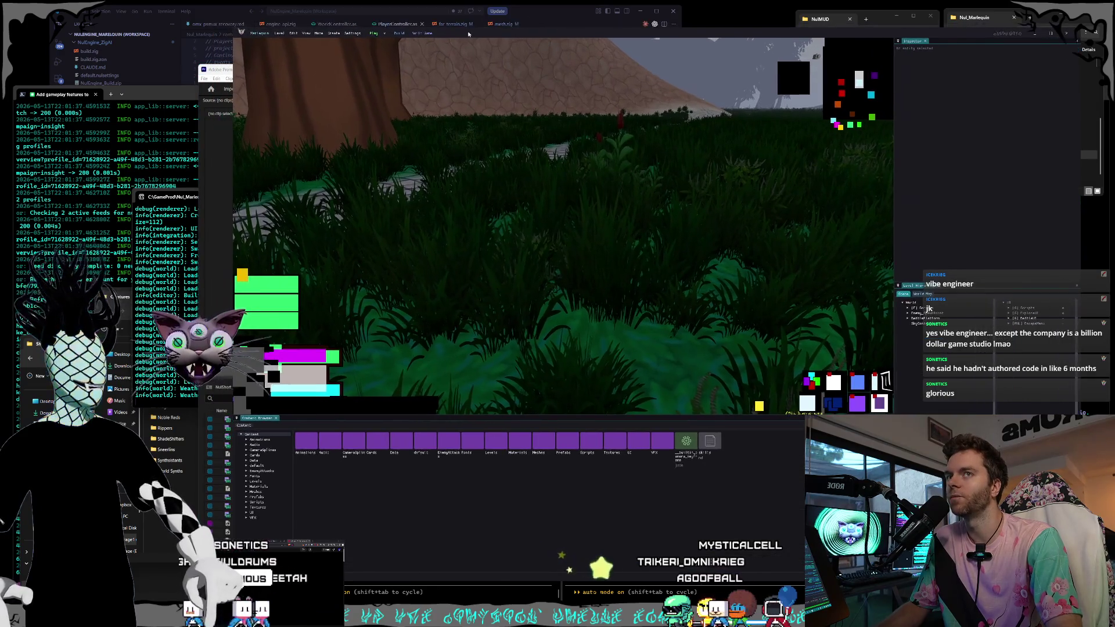
{"action": "mouse_move", "coordinate": [260, 21]}
{"action": "left_mouse_down"}
{"action": "mouse_move", "coordinate": [249, 48]}
{"action": "mouse_move", "coordinate": [264, 49]}
{"action": "left_mouse_up"}
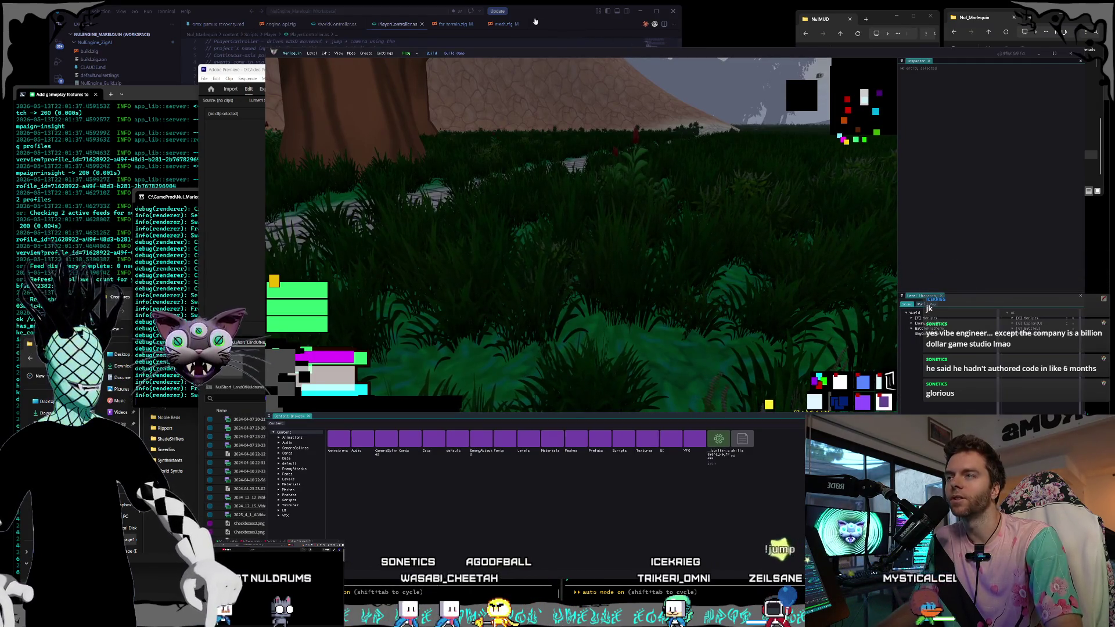
{"action": "left_click_drag", "start_coordinate": [536, 57], "coordinate": [529, 39]}
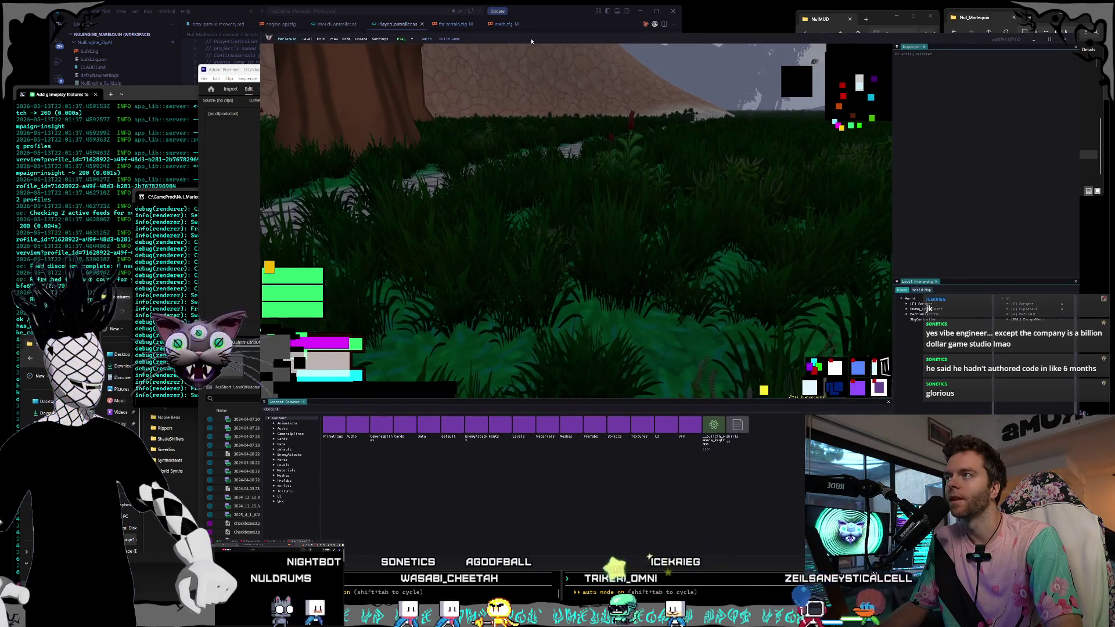
{"action": "left_click_drag", "start_coordinate": [531, 39], "coordinate": [532, 36]}
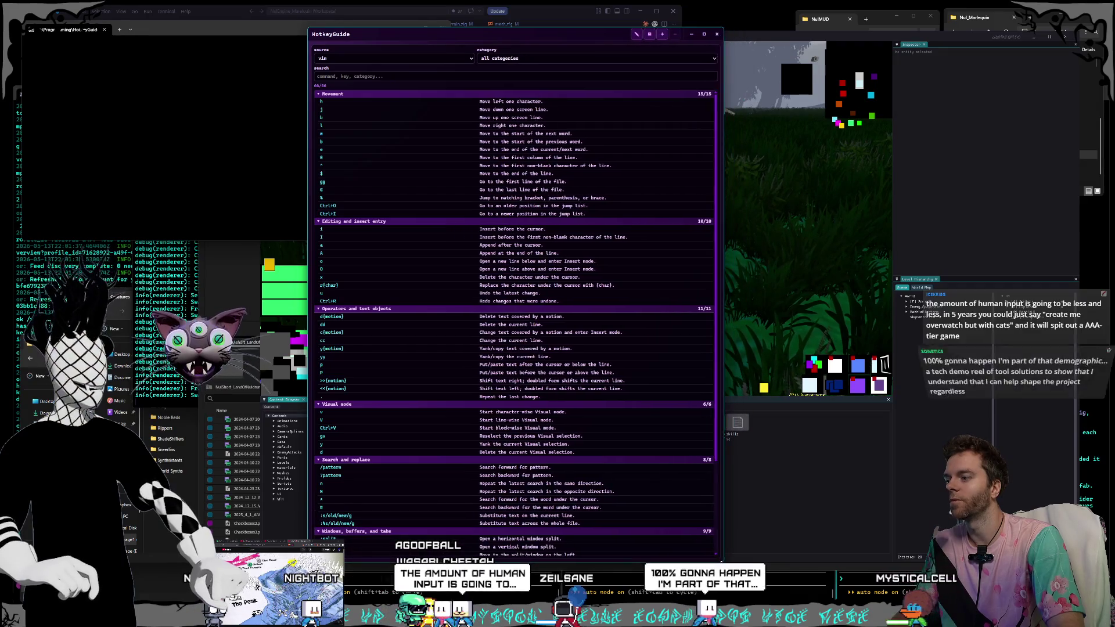
- Add a second HotkeyGuide pane showing vim -> vscode shortcuts, then dismiss the guide
{"action": "scroll", "coordinate": [689, 123], "scroll_direction": "down", "scroll_amount": 5}
{"action": "scroll", "coordinate": [689, 124], "scroll_direction": "up", "scroll_amount": 5}
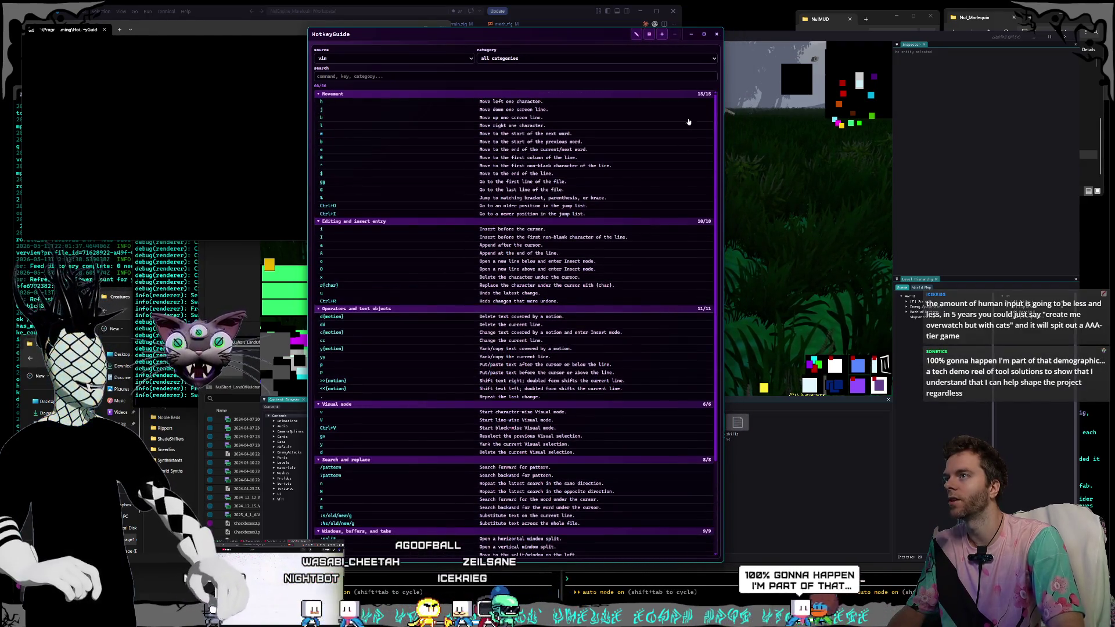
{"action": "left_click", "coordinate": [661, 34]}
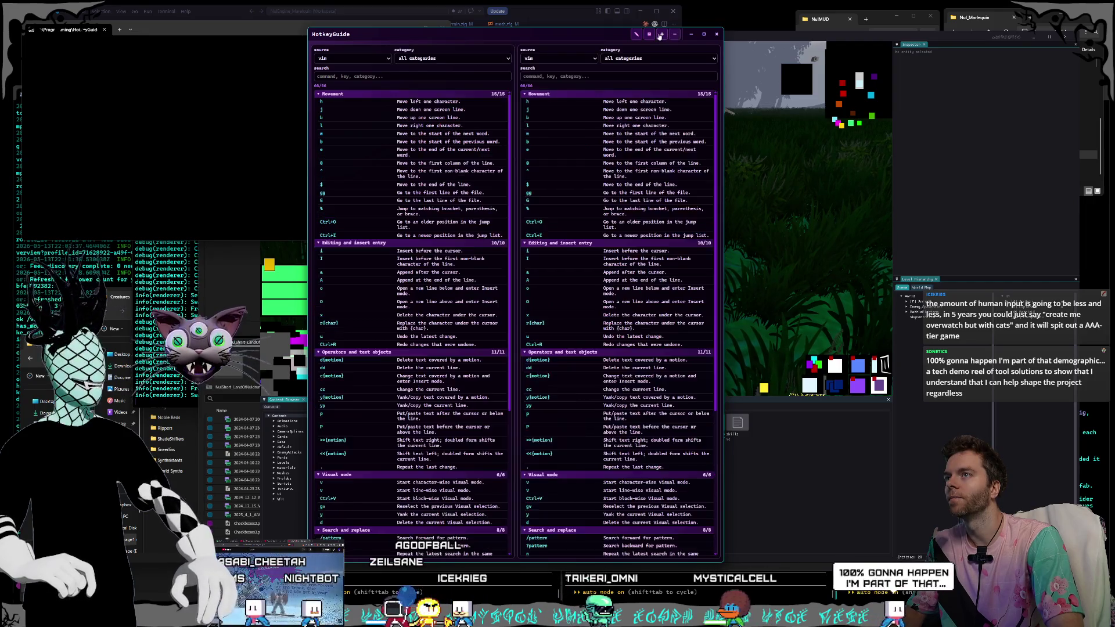
{"action": "left_click", "coordinate": [560, 58]}
{"action": "left_click", "coordinate": [543, 87]}
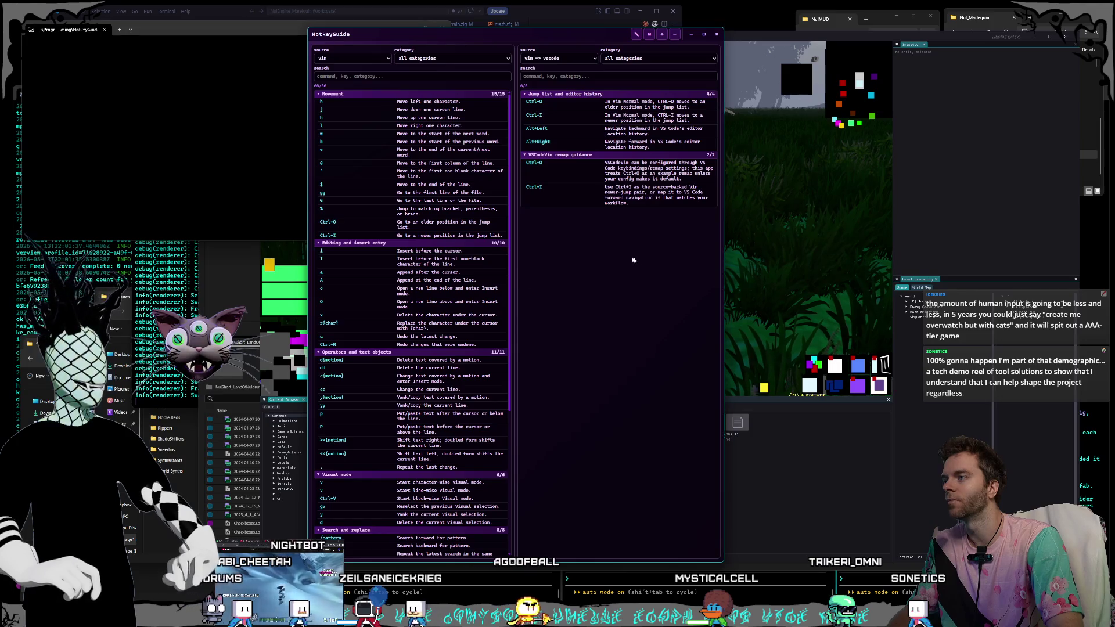
{"action": "left_click", "coordinate": [741, 49]}
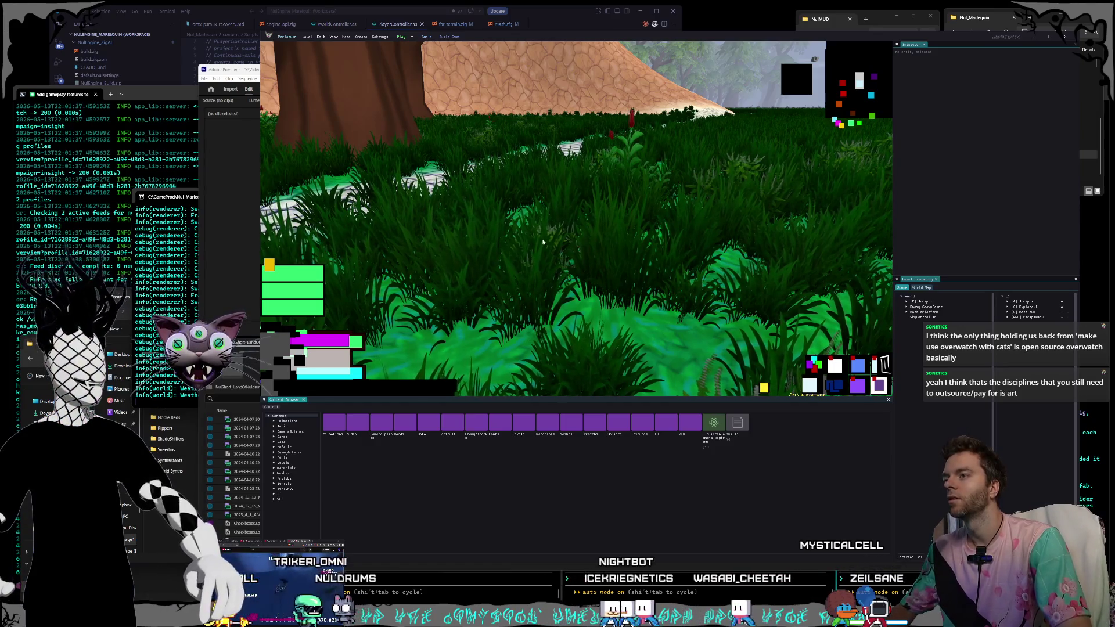
- Take control of the viewport camera and start flying forward through the grass
{"action": "left_click", "coordinate": [628, 280]}
{"action": "key", "text": "w"}
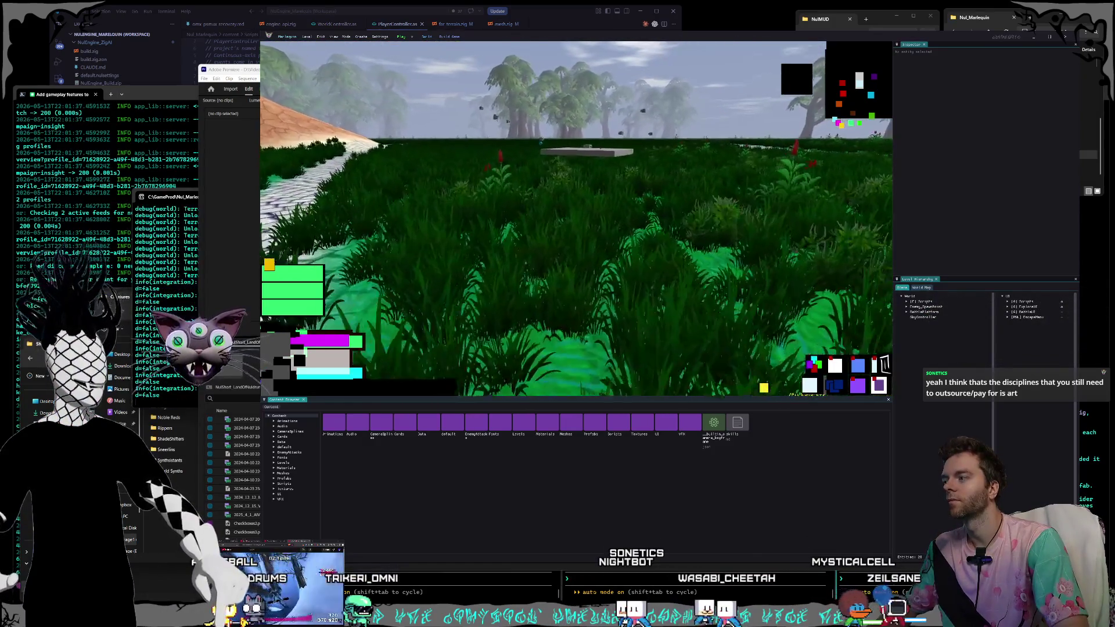
{"action": "left_click", "coordinate": [178, 197]}
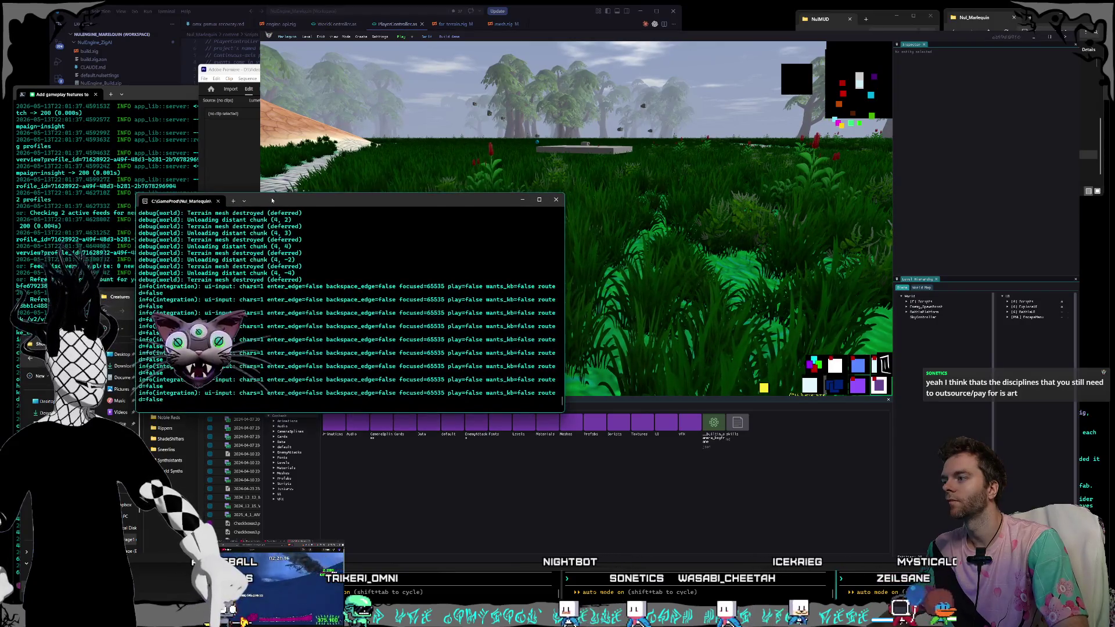
{"action": "left_click", "coordinate": [549, 42]}
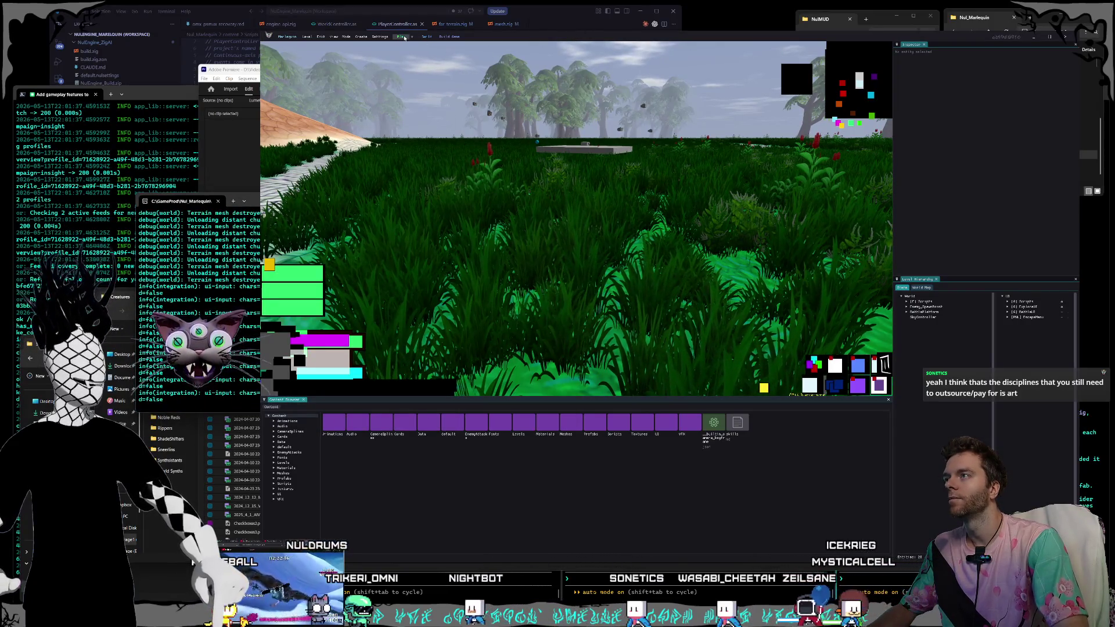
{"action": "mouse_move", "coordinate": [402, 45]}
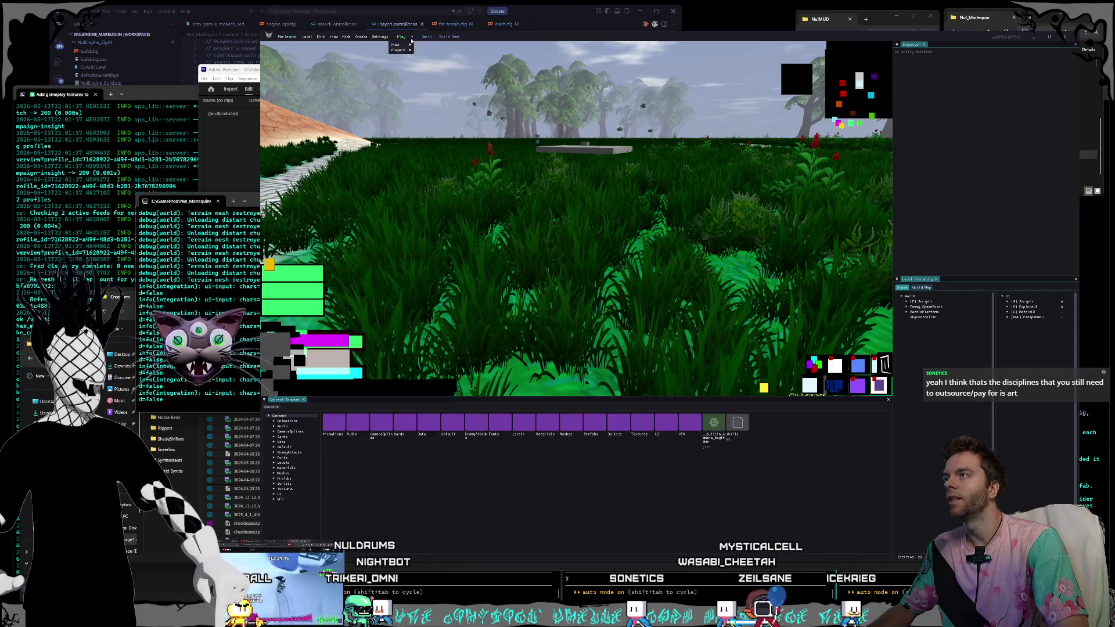
{"action": "left_click", "coordinate": [399, 41]}
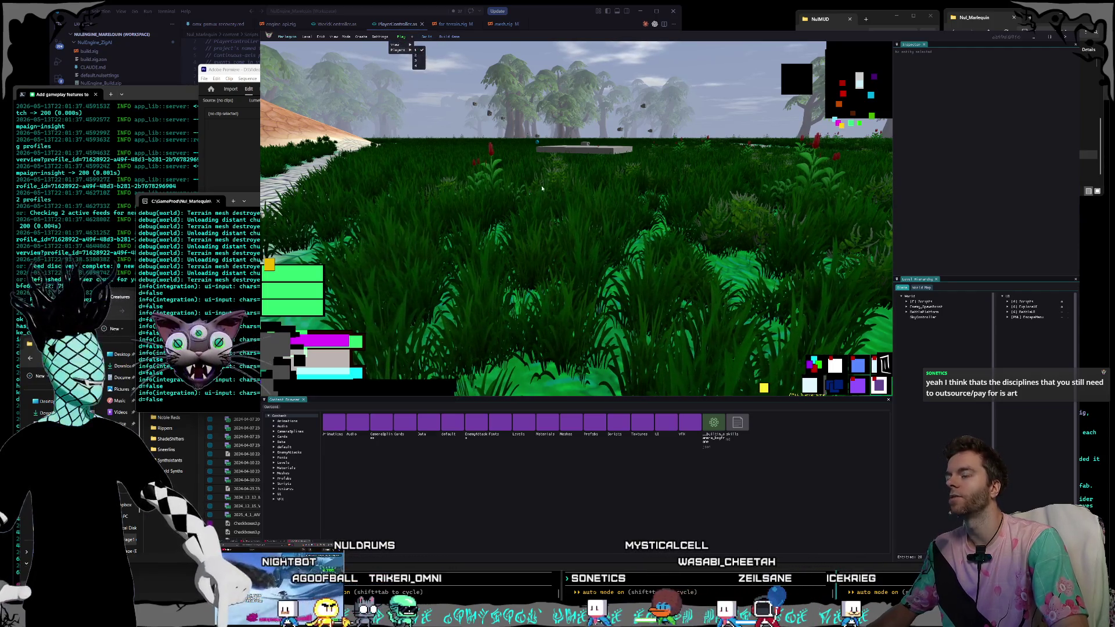
- Fly up to the grey platform and select a cube under BattlePlatform in the Level Hierarchy
{"action": "key", "text": "w"}
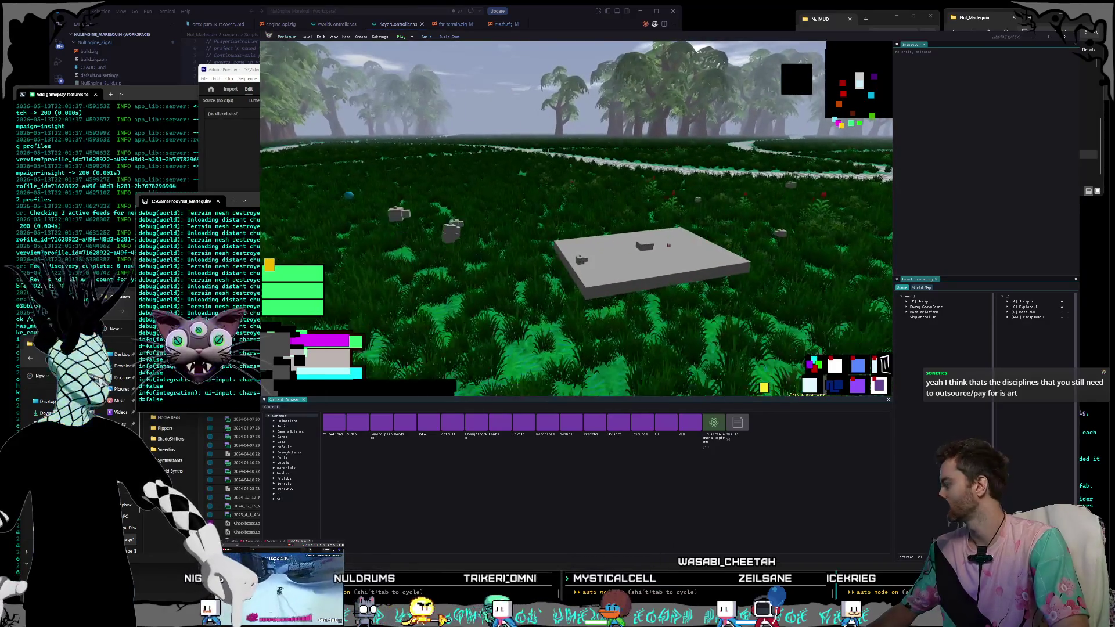
{"action": "key", "text": "w"}
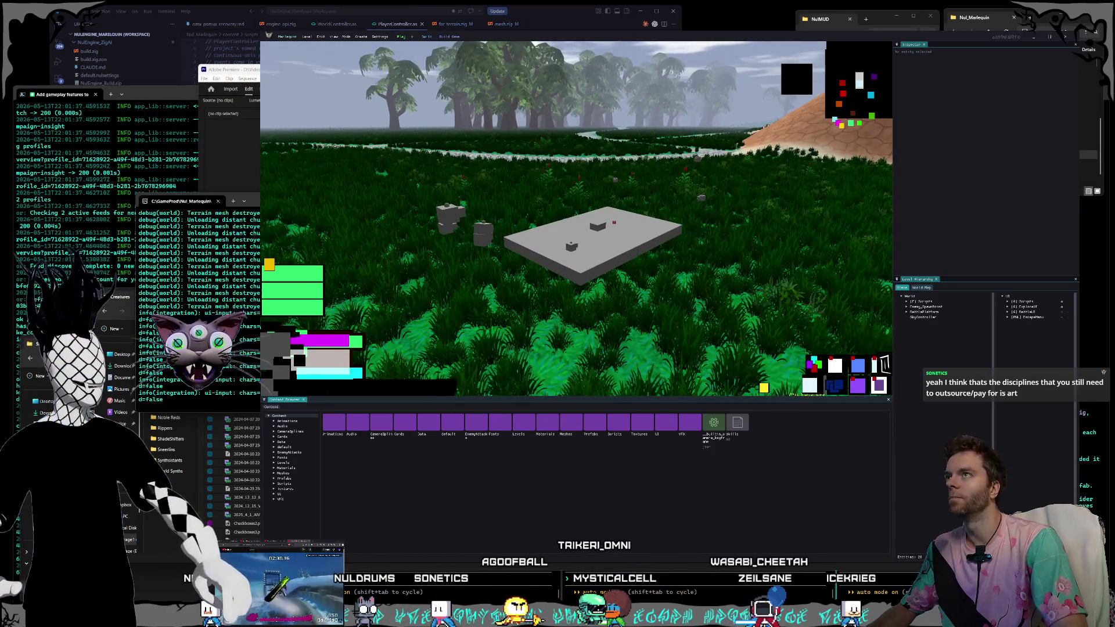
{"action": "key", "text": "w"}
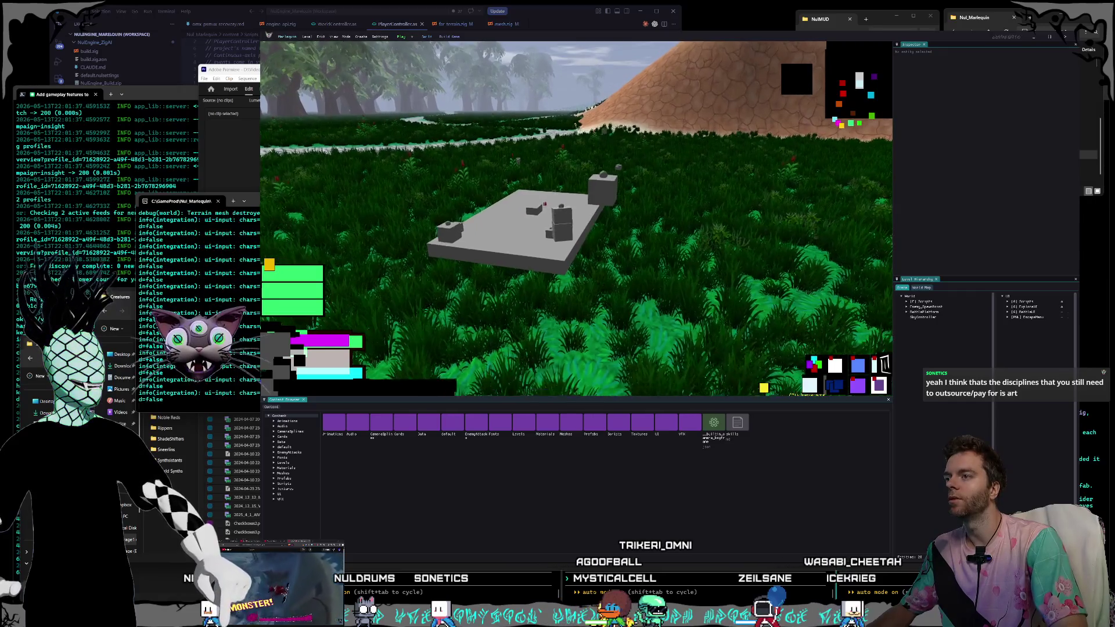
{"action": "key", "text": "w"}
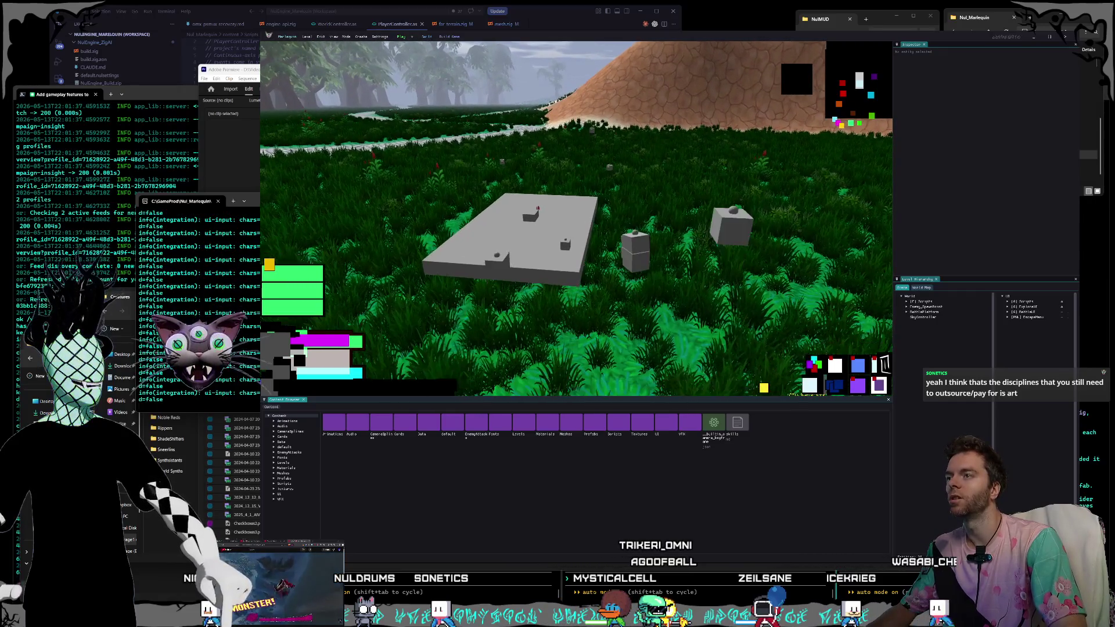
{"action": "key", "text": "d"}
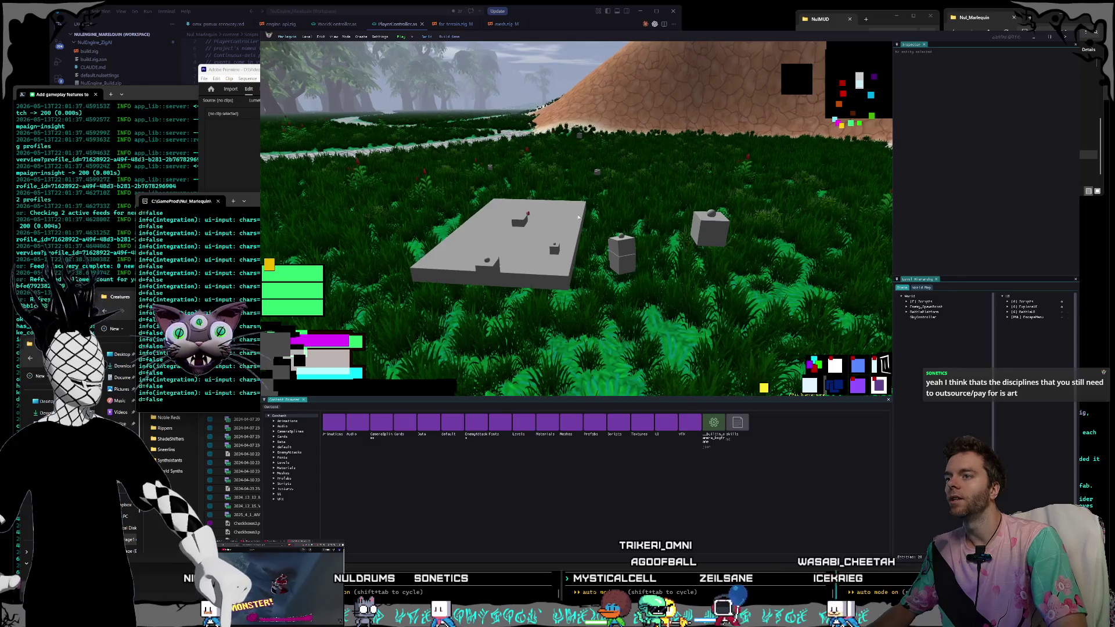
{"action": "mouse_move", "coordinate": [583, 215]}
{"action": "left_mouse_down"}
{"action": "mouse_move", "coordinate": [582, 174]}
{"action": "mouse_move", "coordinate": [583, 227]}
{"action": "mouse_move", "coordinate": [638, 215]}
{"action": "left_mouse_up"}
{"action": "key", "text": "w"}
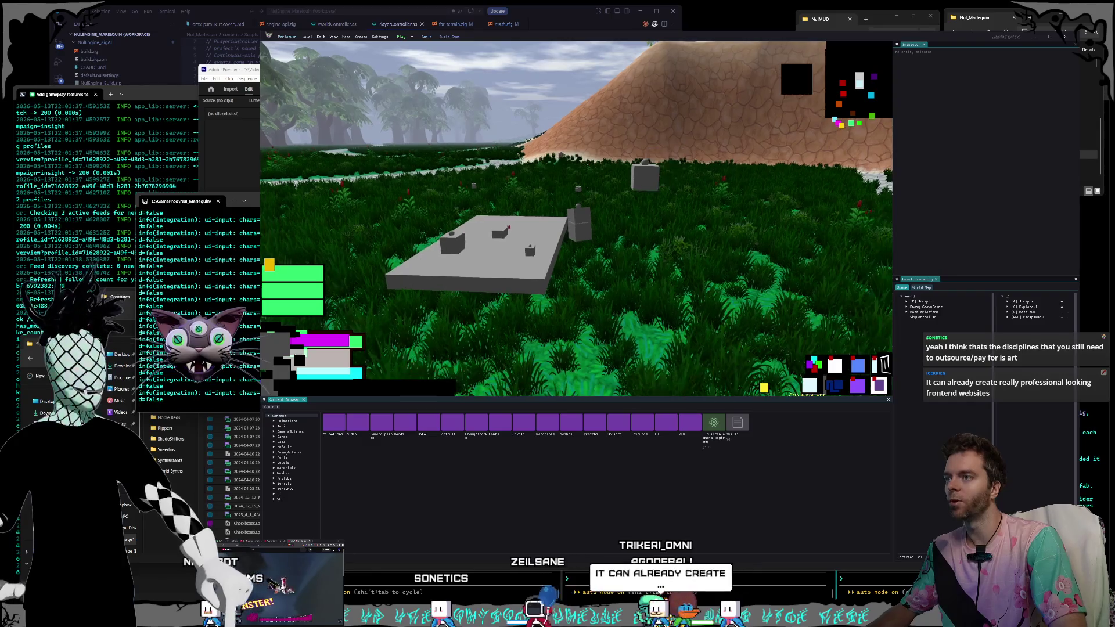
{"action": "key", "text": "s"}
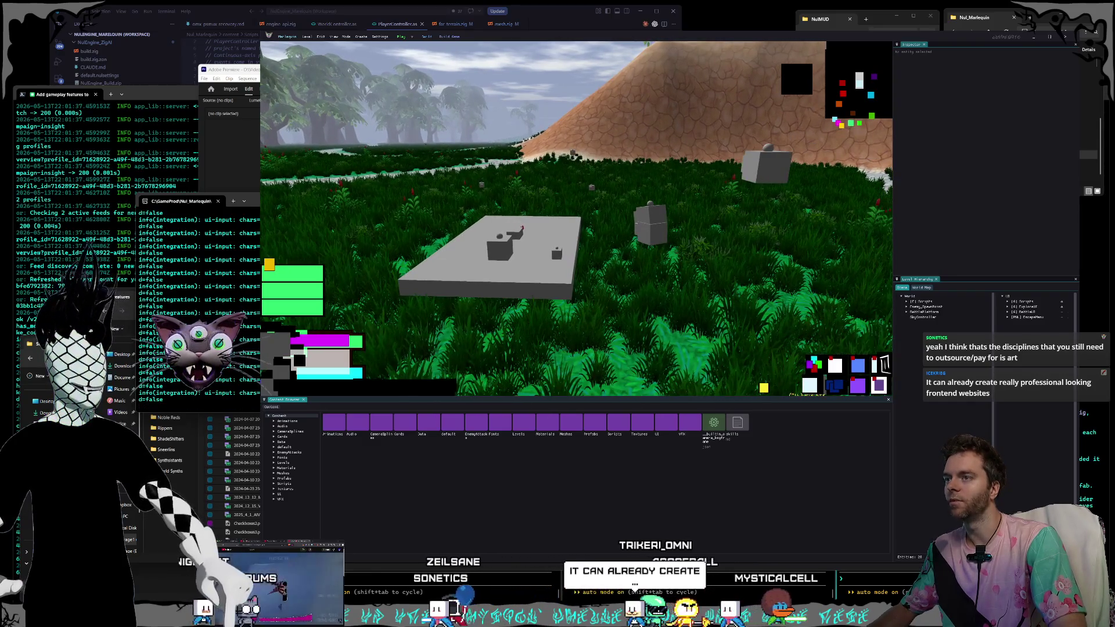
{"action": "key", "text": "w"}
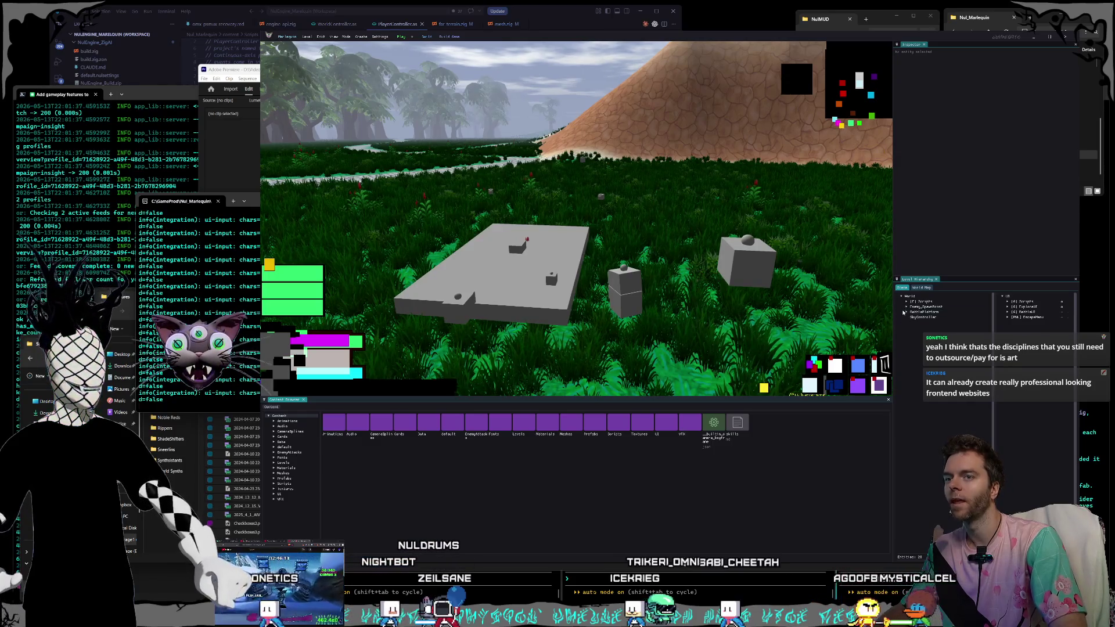
{"action": "left_click", "coordinate": [907, 313]}
{"action": "left_click", "coordinate": [916, 340]}
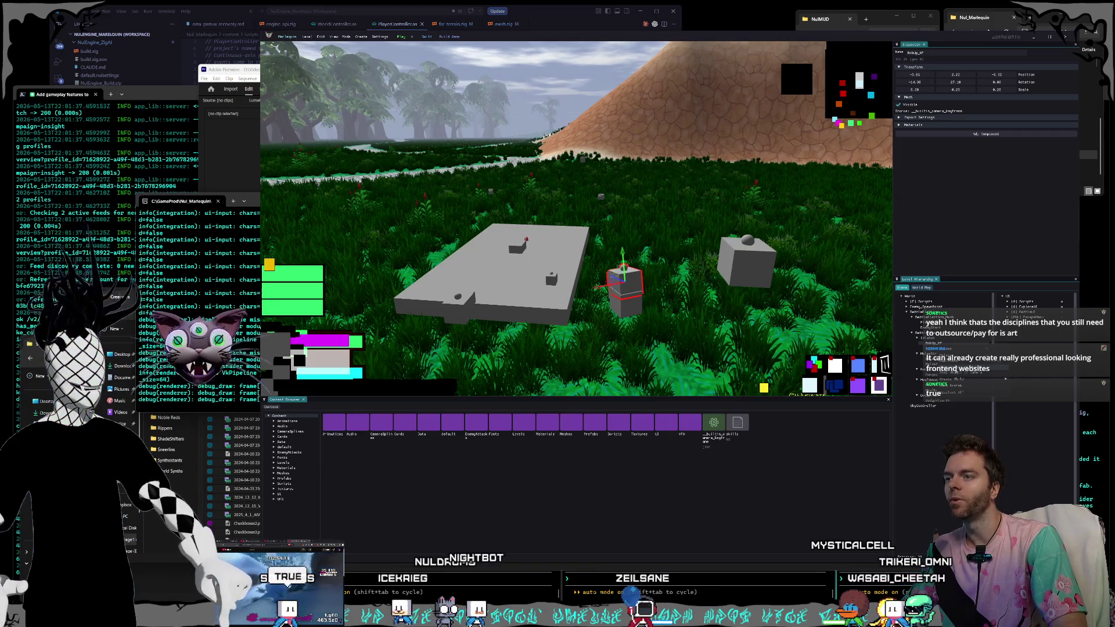
- Snap to the cube, then uncheck Visible on the surrounding box and the nearer grey platform
{"action": "key", "text": "f"}
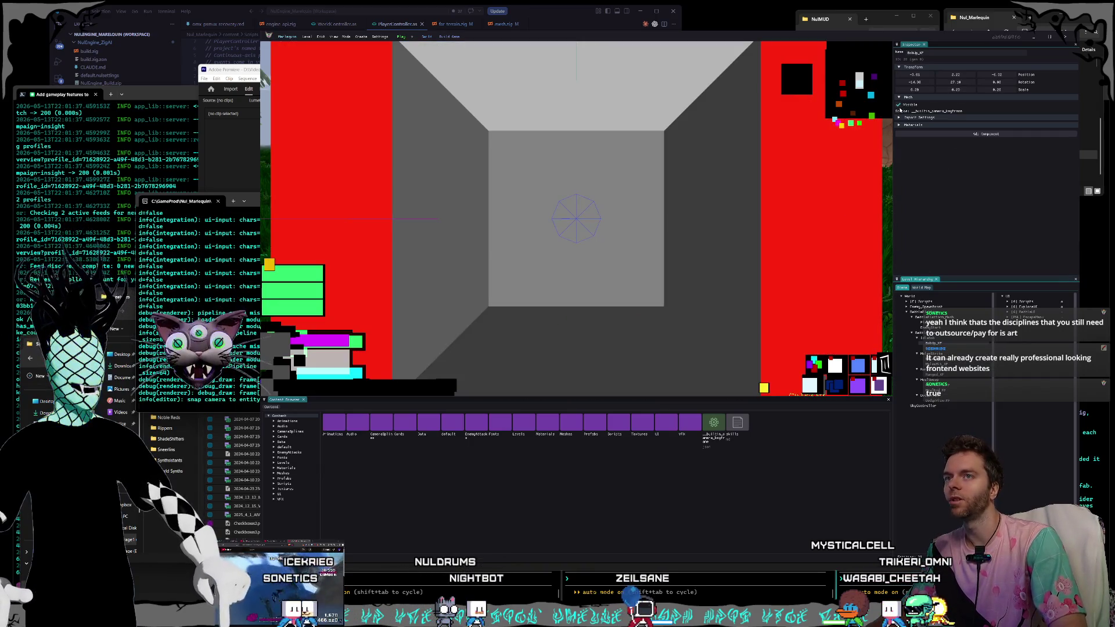
{"action": "left_click", "coordinate": [899, 105]}
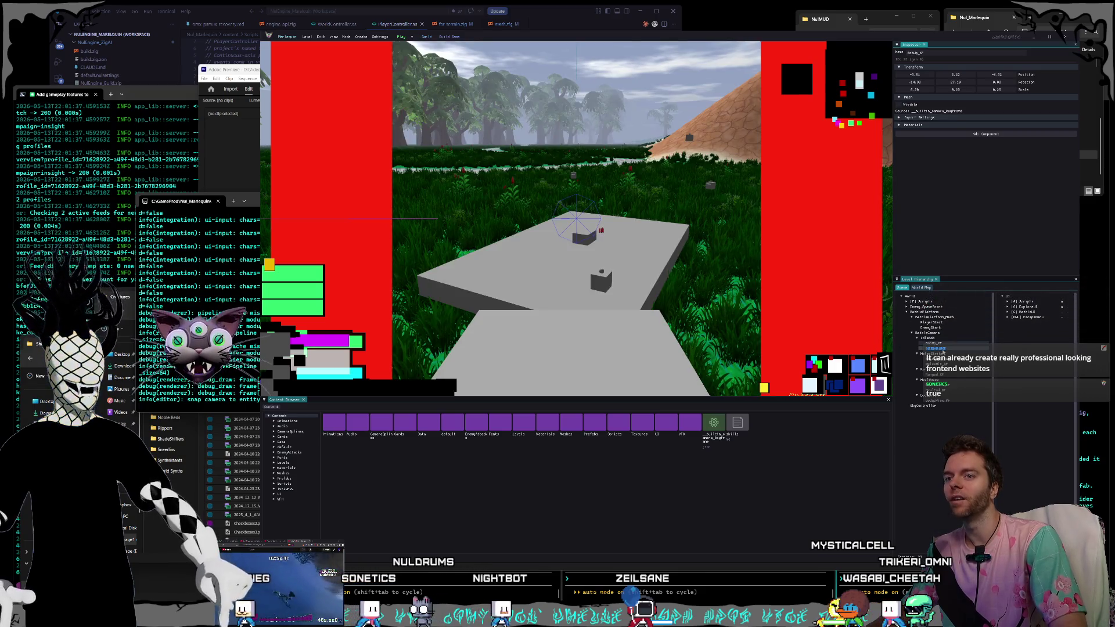
{"action": "left_click", "coordinate": [944, 351]}
{"action": "left_click", "coordinate": [898, 106]}
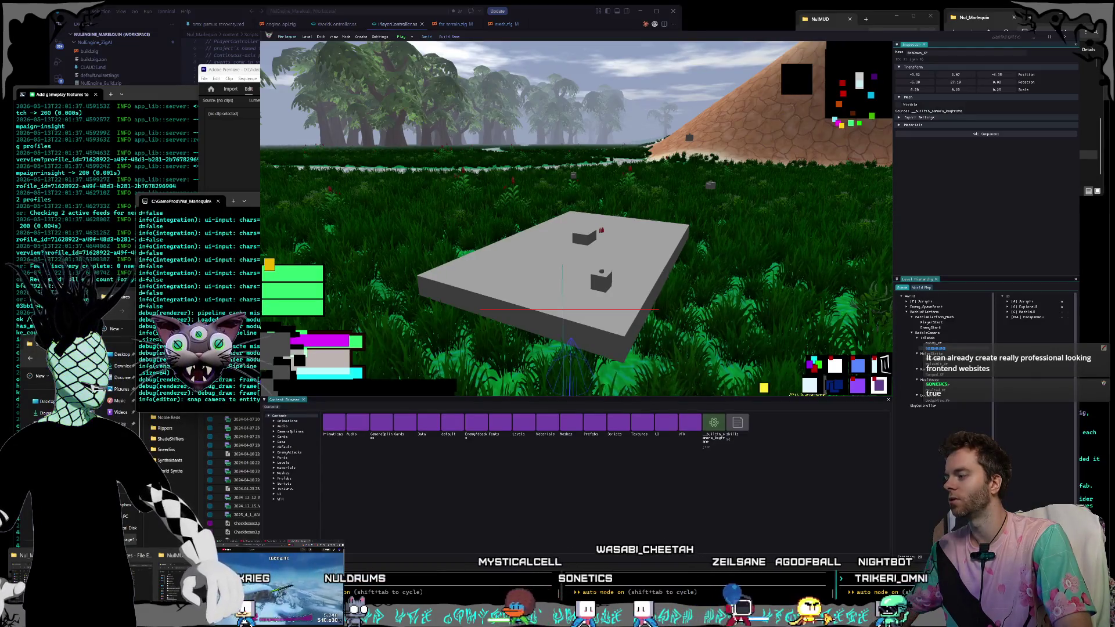
{"action": "key", "text": "super+e"}
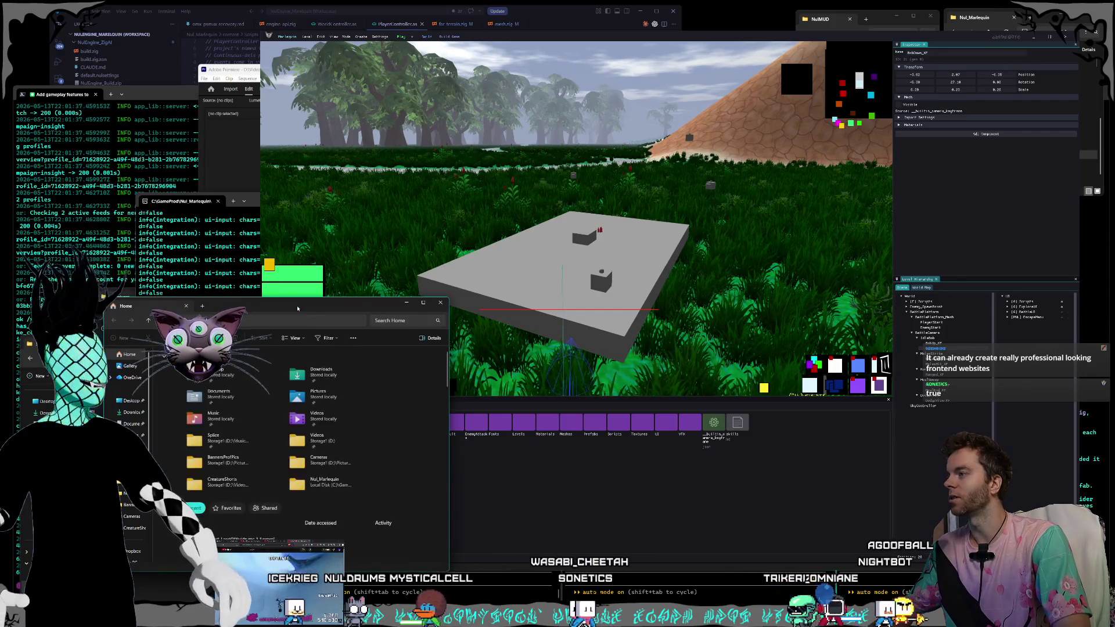
{"action": "key", "text": "alt+F4"}
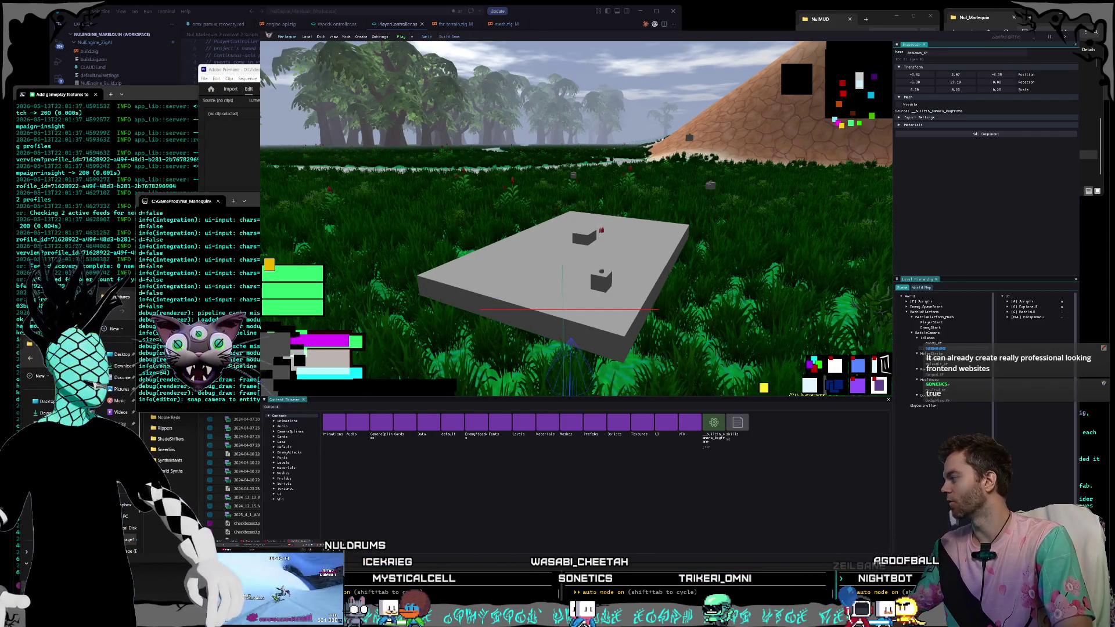
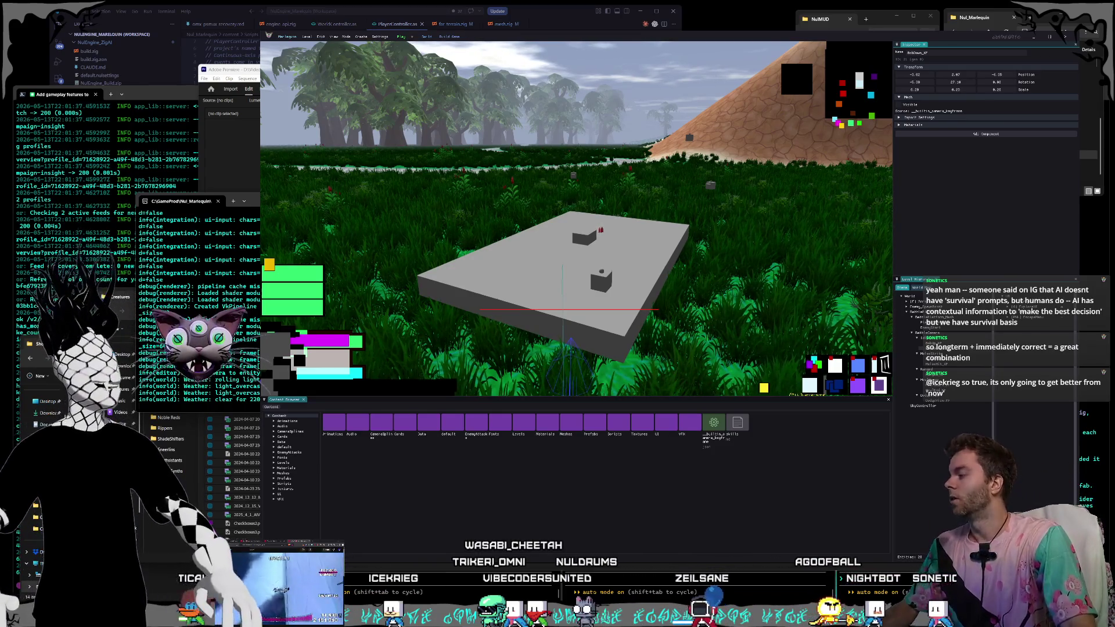
- Fly the view toward the entity beside the grey slab and select BobUp_KP
{"action": "key", "text": "d"}
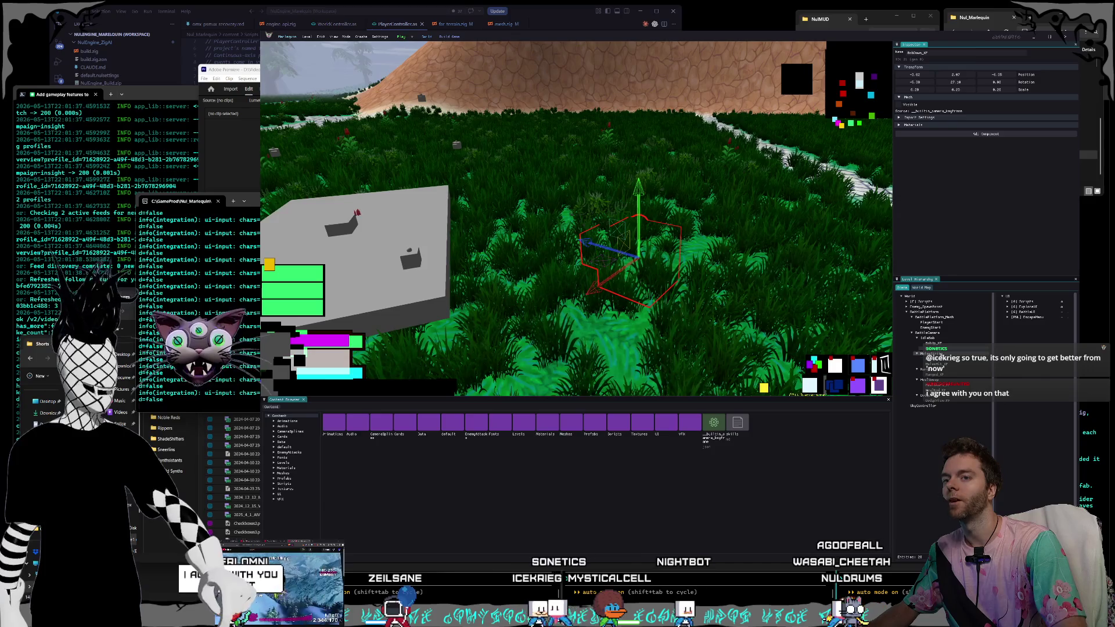
{"action": "left_click", "coordinate": [935, 343]}
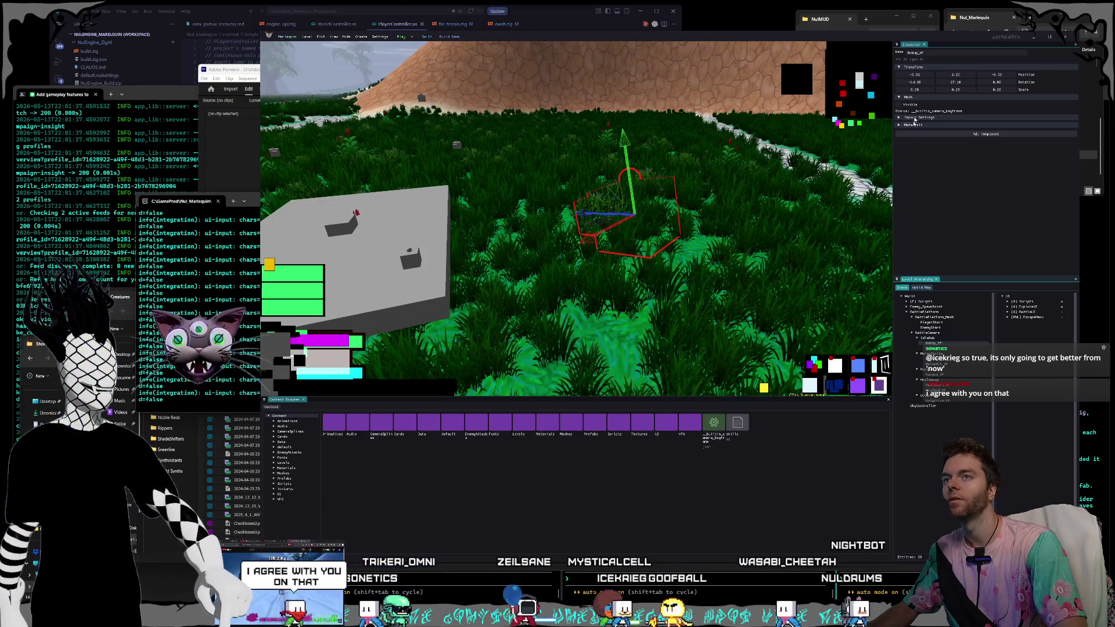
- Make the BobUp_KP and BobDown_KP box meshes visible
{"action": "key", "text": "h"}
{"action": "left_click", "coordinate": [941, 352]}
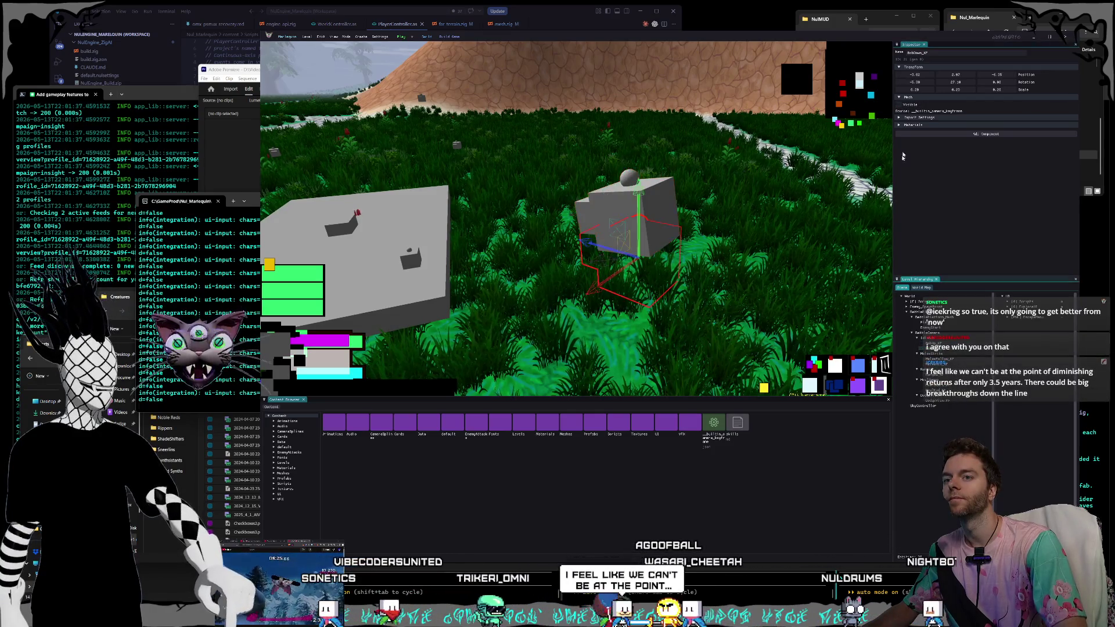
{"action": "left_click", "coordinate": [899, 105]}
- Reselect BobUp_KP and preview the scene through its camera
{"action": "scroll", "coordinate": [654, 271], "scroll_direction": "down", "scroll_amount": 5}
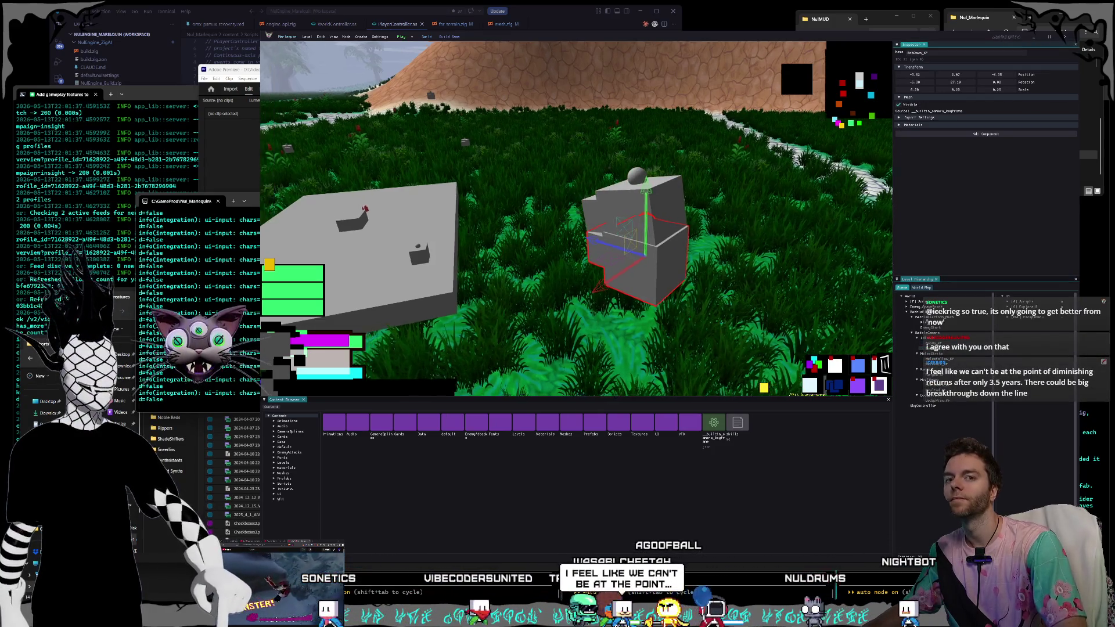
{"action": "left_click_drag", "start_coordinate": [523, 209], "coordinate": [552, 210]}
{"action": "left_click", "coordinate": [941, 344]}
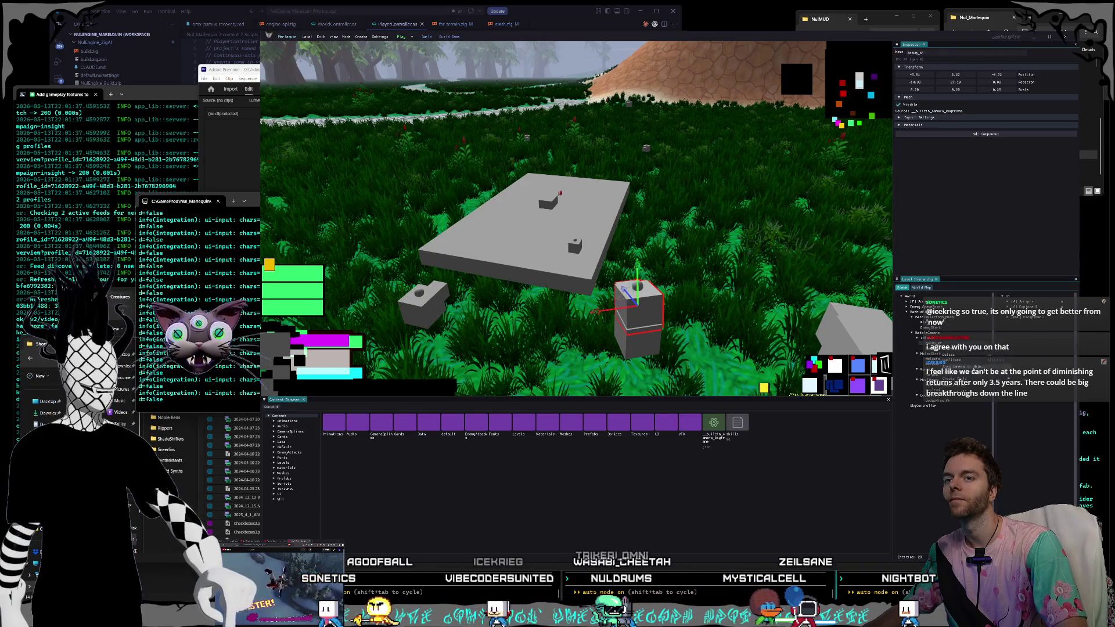
{"action": "key", "text": "f"}
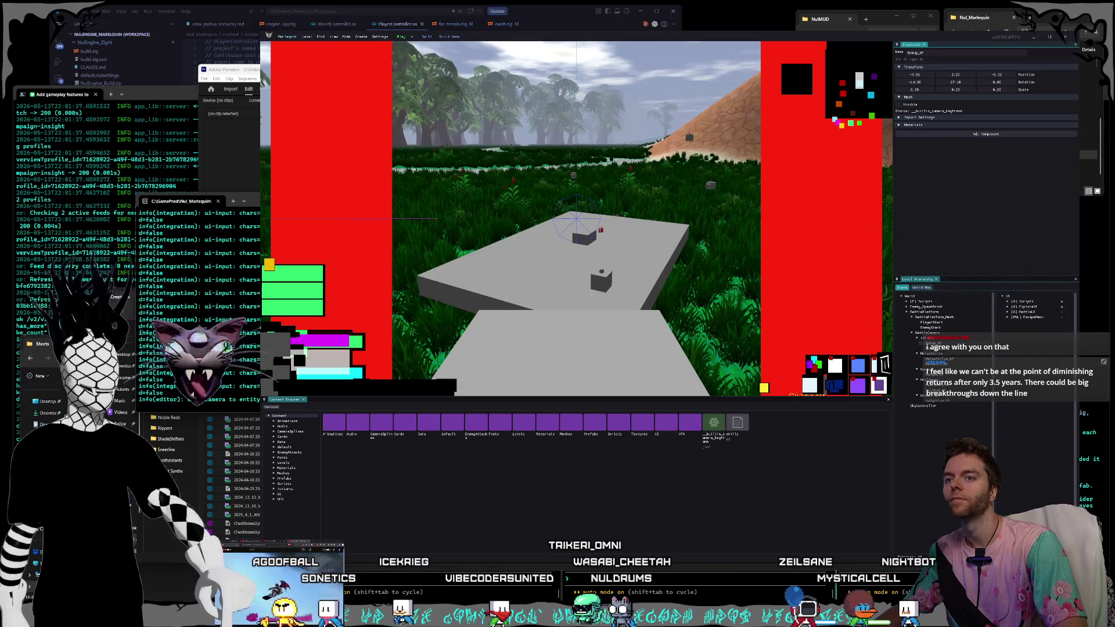
- Exit the BobUp_KP camera preview
{"action": "key", "text": "Escape"}
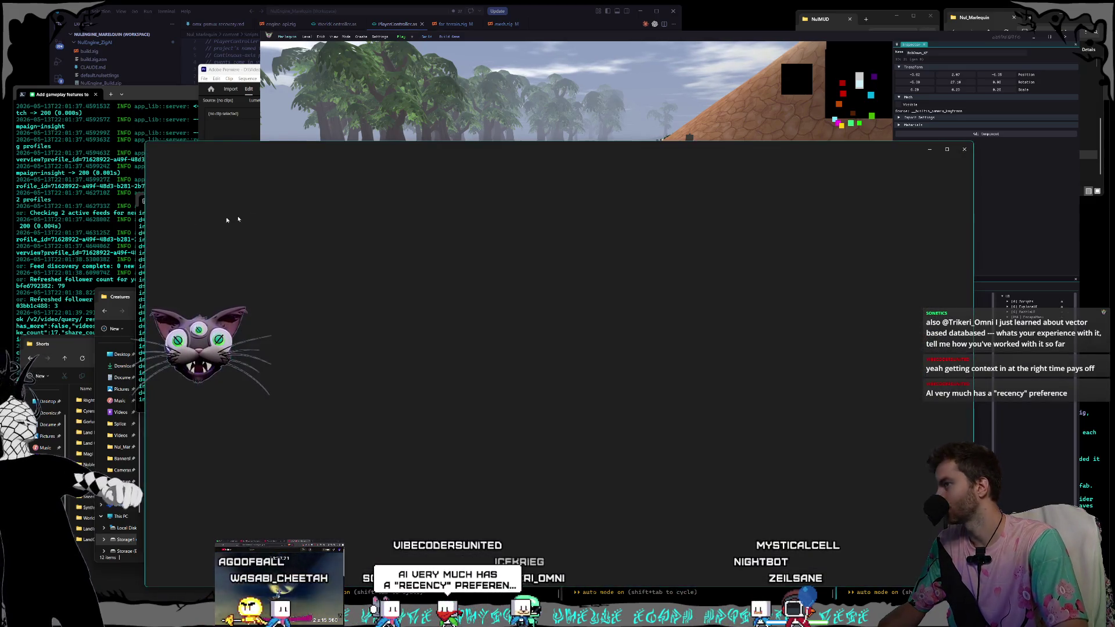
- Close the IdleCamera1.png viewer and select the grey battle platform
{"action": "key", "text": "Escape"}
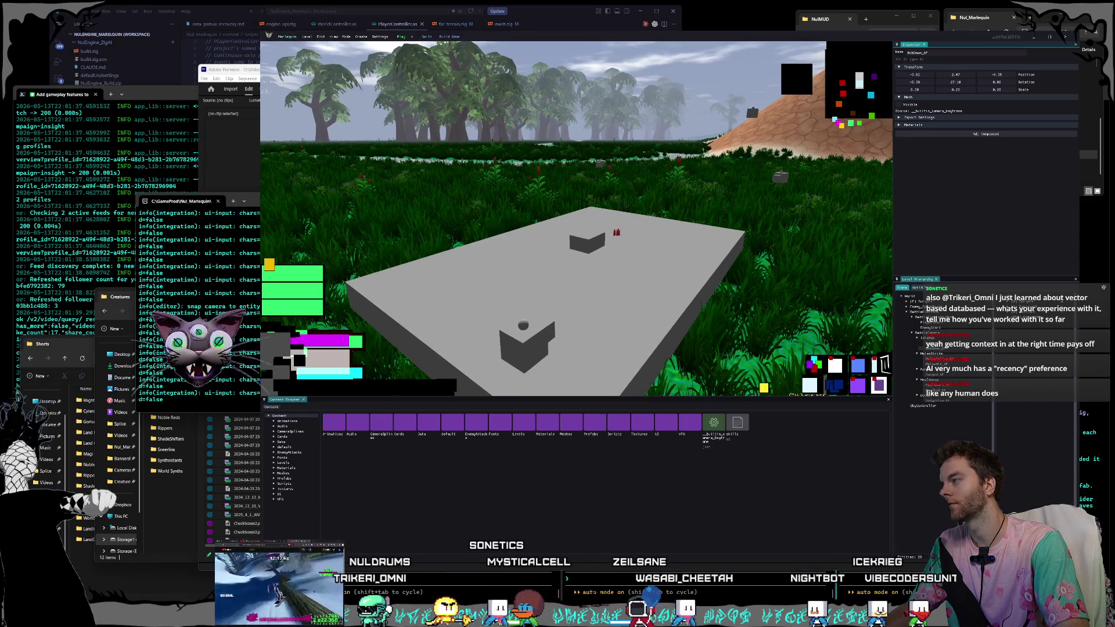
{"action": "left_click", "coordinate": [597, 275]}
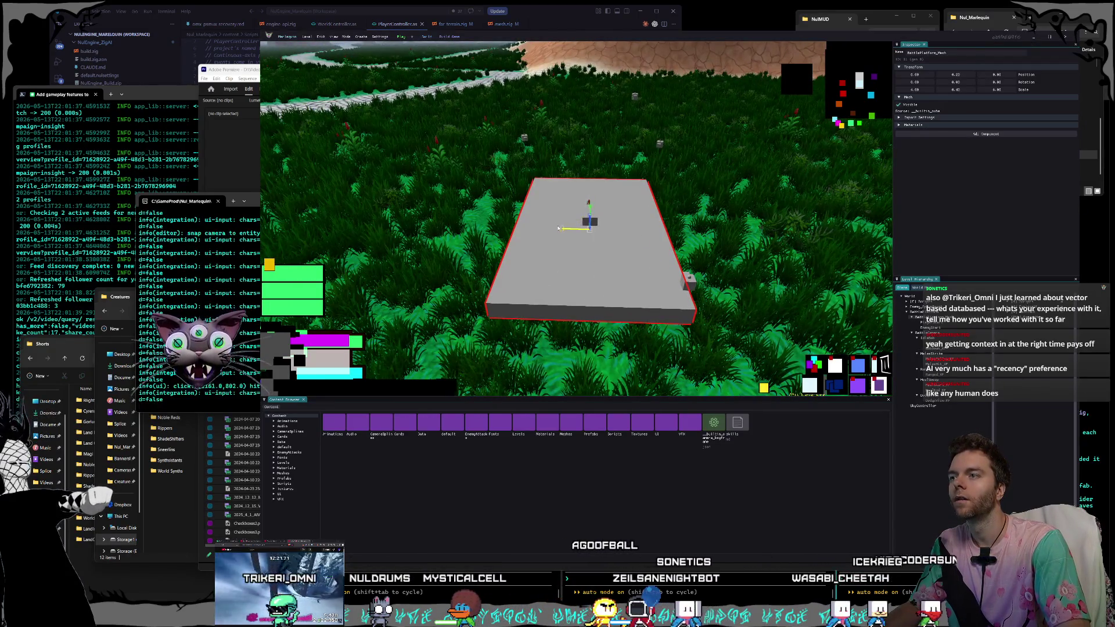
- Orbit closer to BattlePlatform_Mesh and open Prefabs > Battle in the Content Browser
{"action": "mouse_move", "coordinate": [651, 247]}
{"action": "left_mouse_down"}
{"action": "mouse_move", "coordinate": [645, 220]}
{"action": "mouse_move", "coordinate": [662, 239]}
{"action": "mouse_move", "coordinate": [621, 226]}
{"action": "left_mouse_up"}
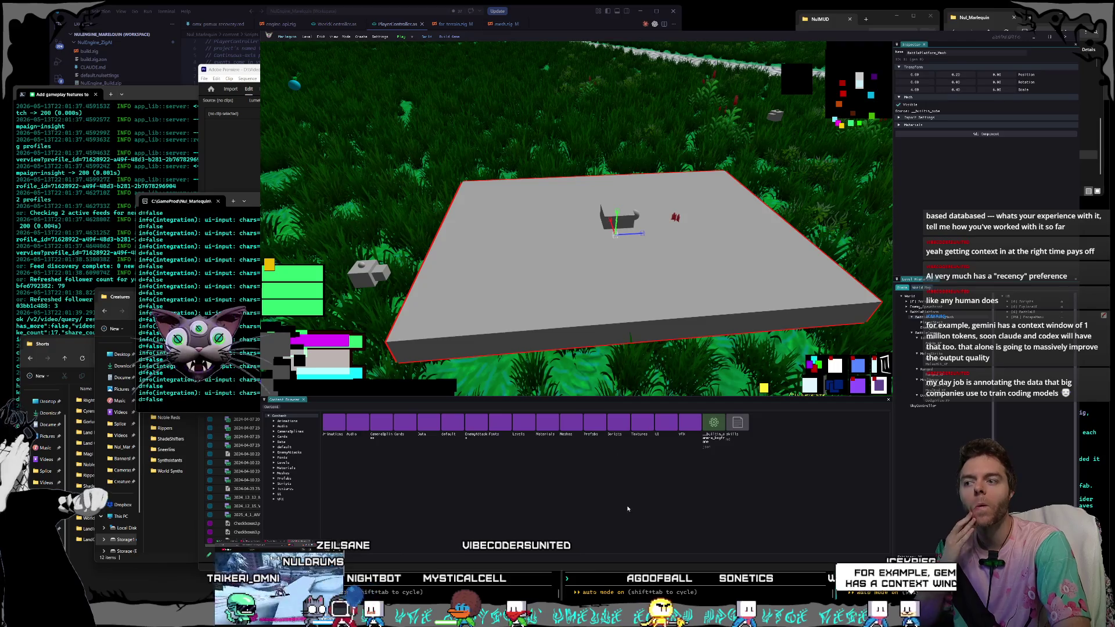
{"action": "double_click", "coordinate": [591, 423]}
{"action": "double_click", "coordinate": [334, 423]}
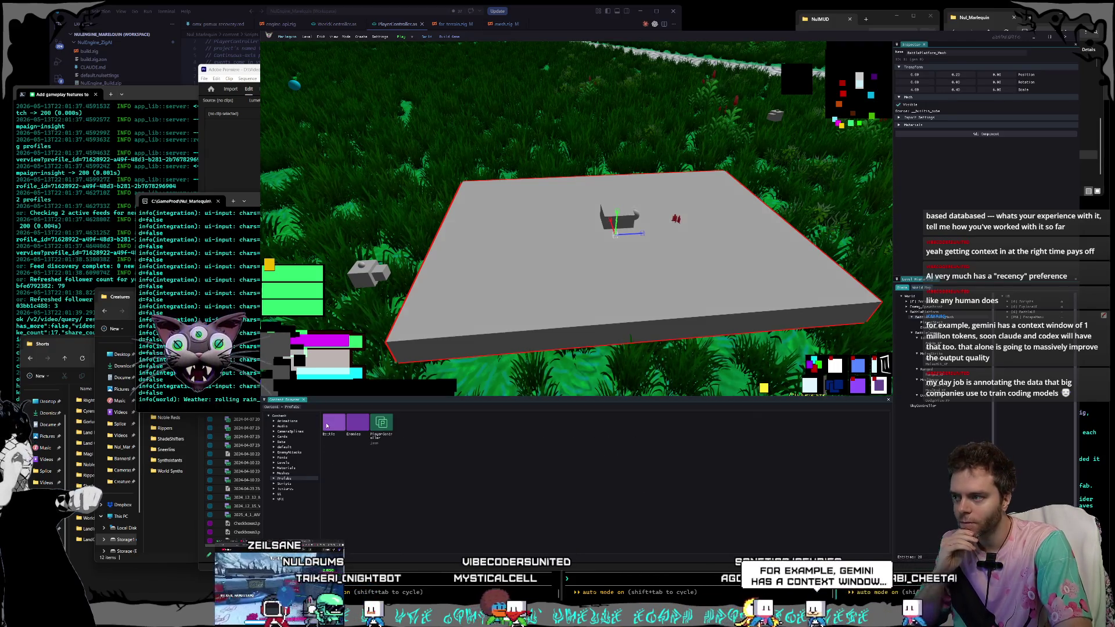
- Show the Cube mesh's import settings from the Meshes folder, then minimize the engine window
{"action": "left_click", "coordinate": [284, 473]}
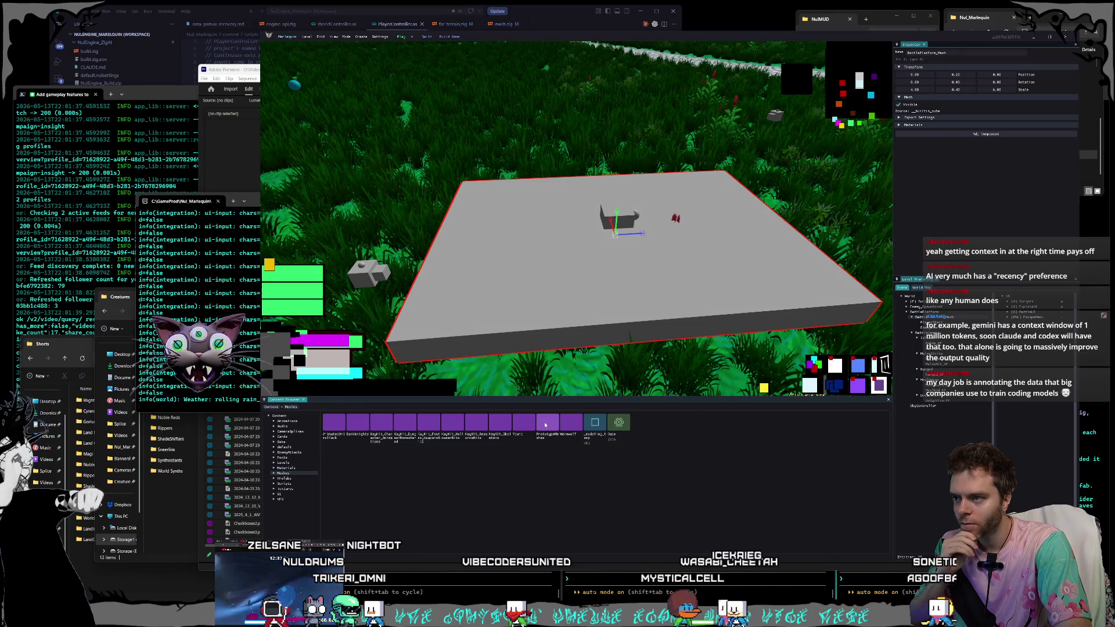
{"action": "left_click", "coordinate": [593, 427]}
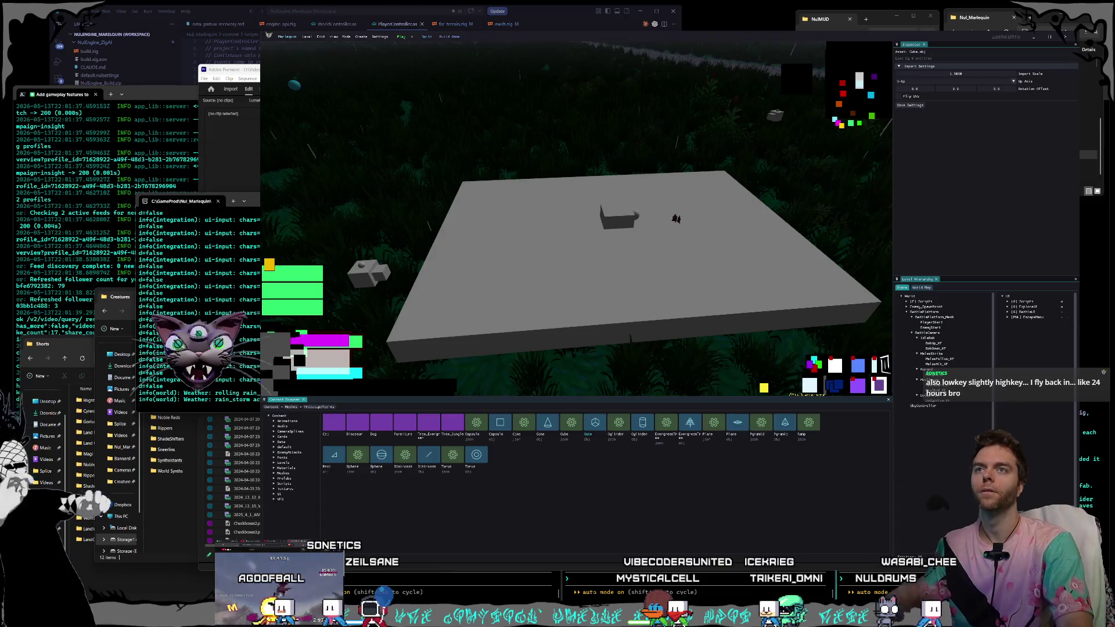
{"action": "left_click", "coordinate": [1070, 39]}
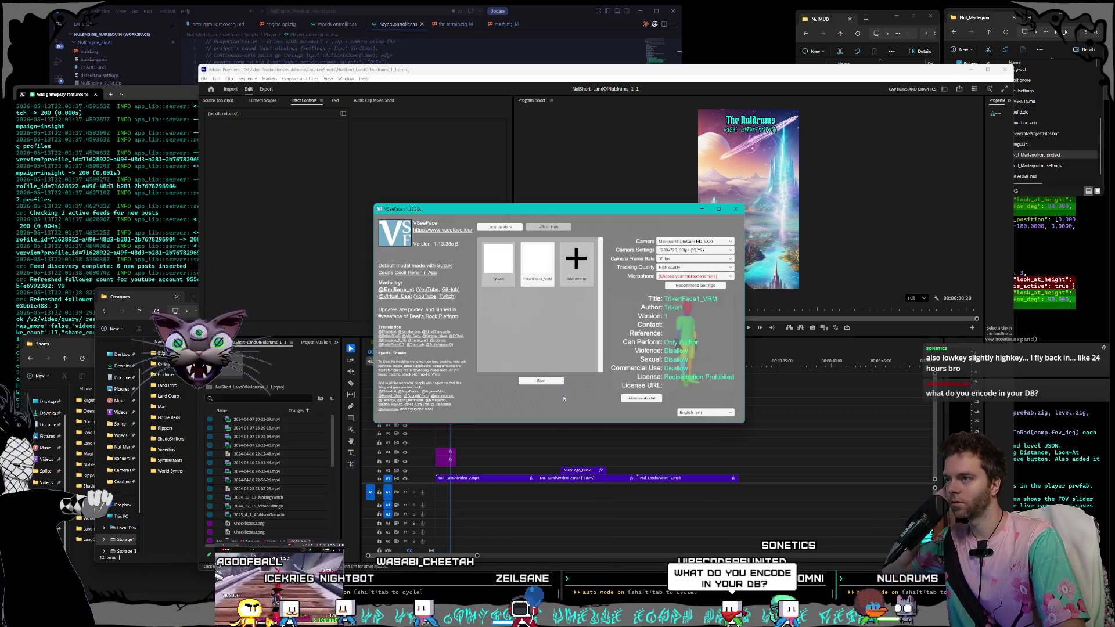
- Start the avatar in VSeeFace, nudge its window right, and minimize it
{"action": "left_click", "coordinate": [551, 385]}
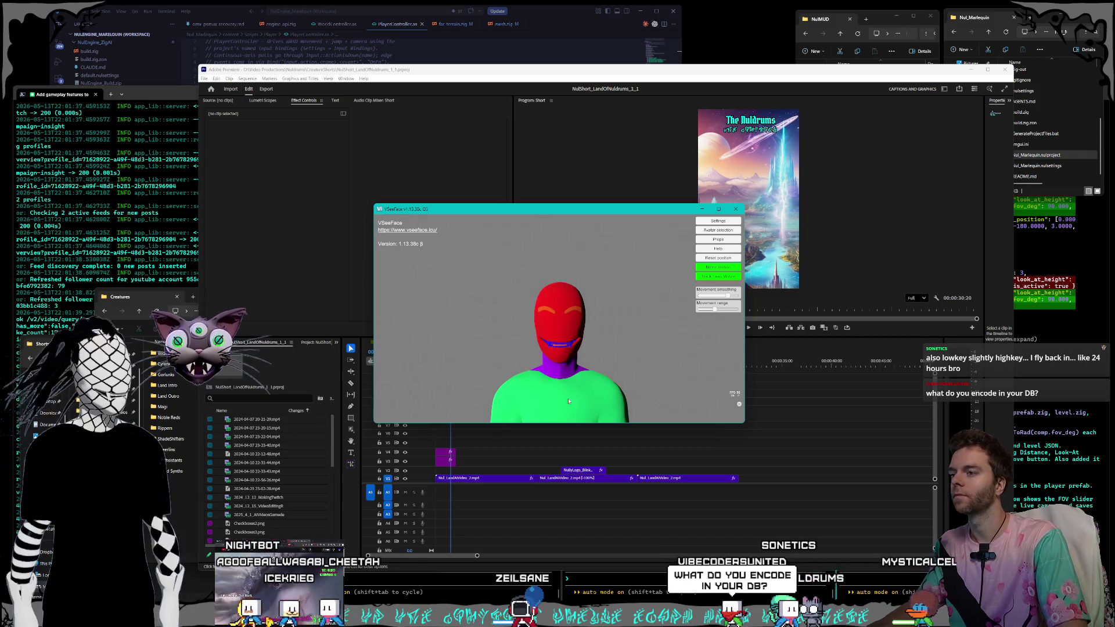
{"action": "left_click_drag", "start_coordinate": [544, 212], "coordinate": [556, 208]}
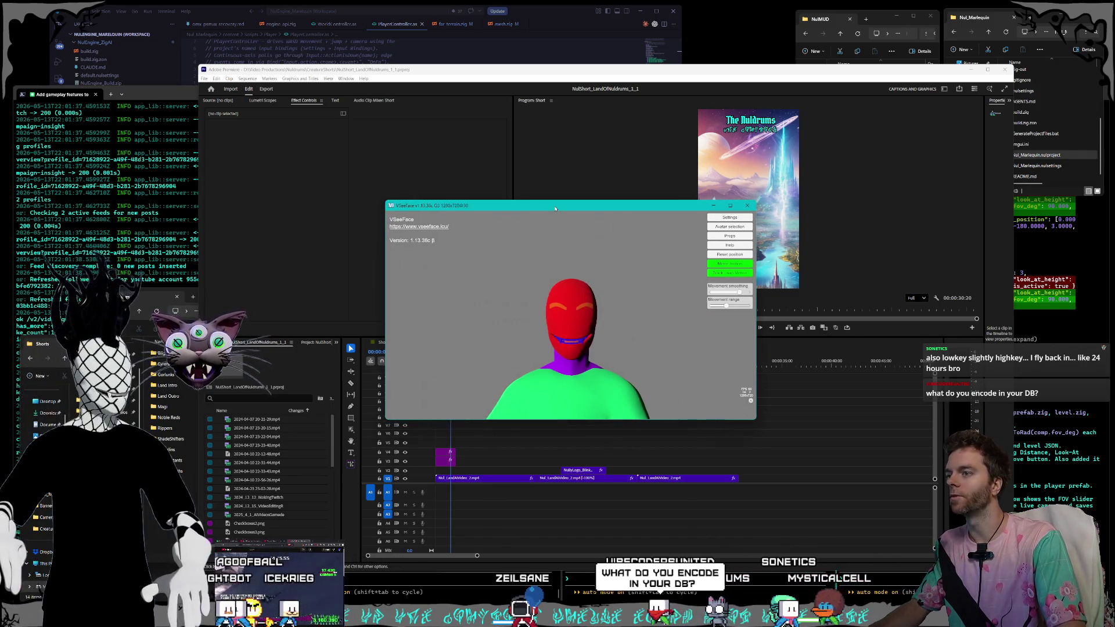
{"action": "left_click", "coordinate": [714, 205]}
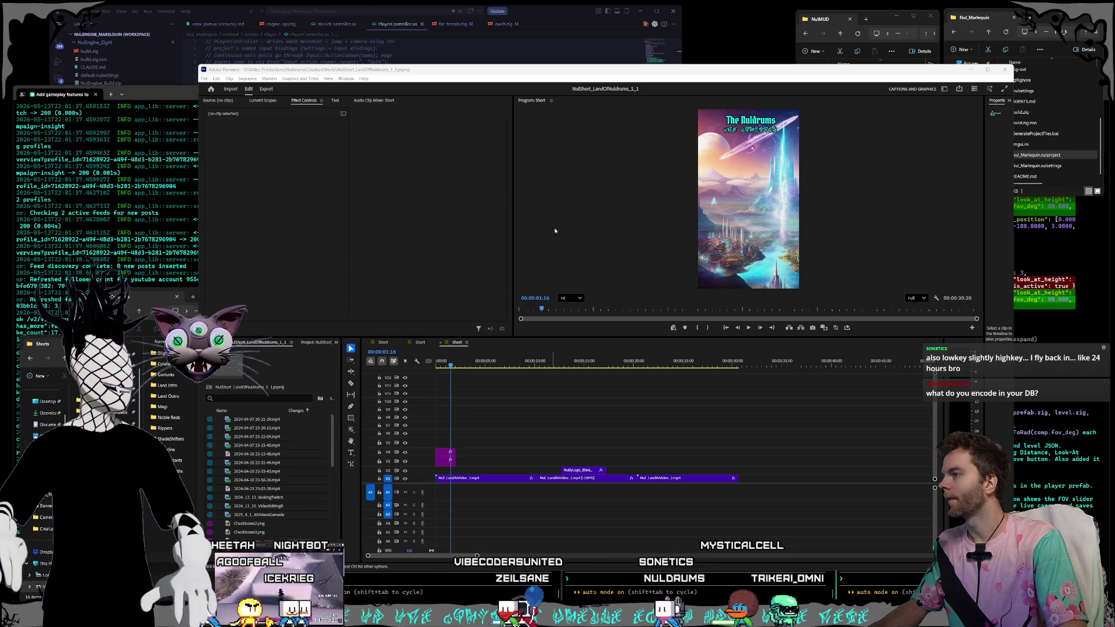
- Reposition the Premiere window and enlarge it slightly
{"action": "left_click_drag", "start_coordinate": [360, 69], "coordinate": [387, 85]}
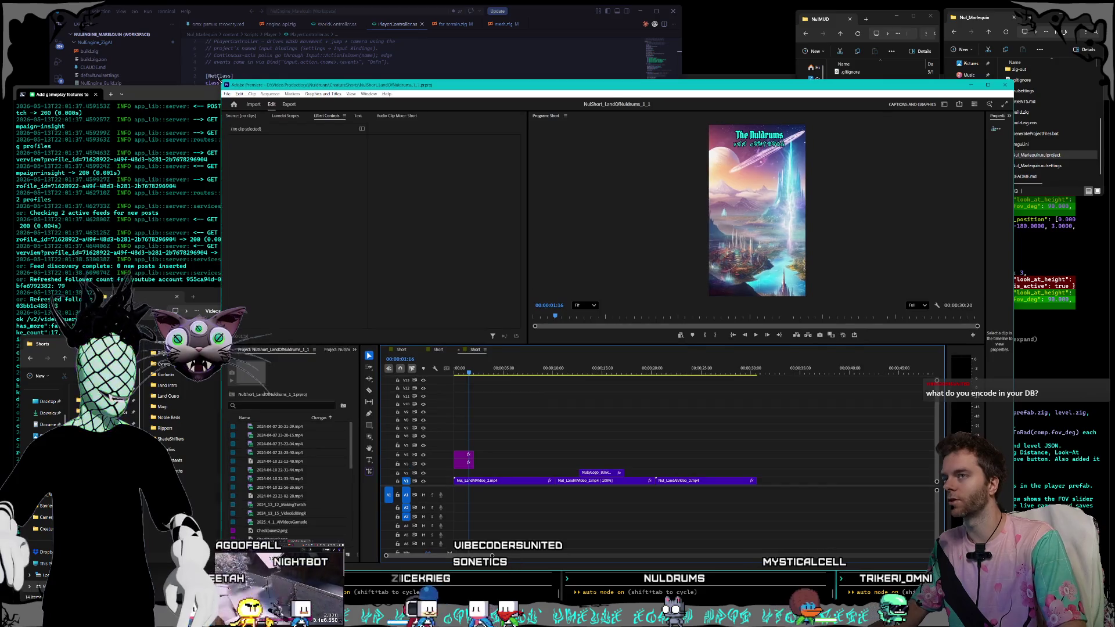
{"action": "mouse_move", "coordinate": [413, 89]}
{"action": "left_mouse_down"}
{"action": "mouse_move", "coordinate": [366, 87]}
{"action": "mouse_move", "coordinate": [372, 72]}
{"action": "left_mouse_up"}
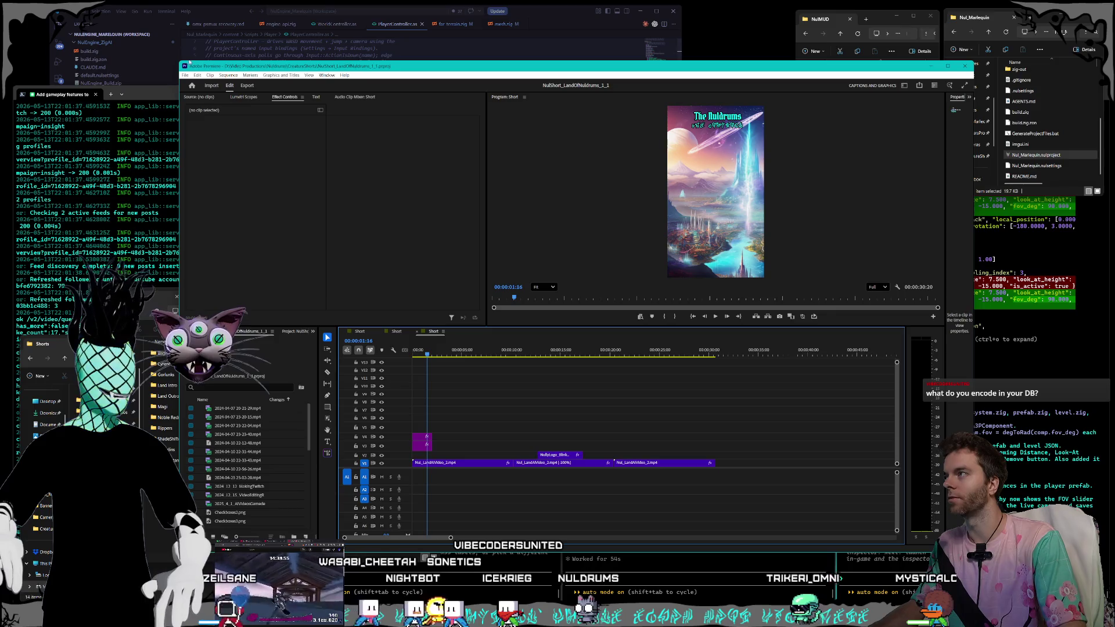
{"action": "left_click_drag", "start_coordinate": [178, 55], "coordinate": [176, 53]}
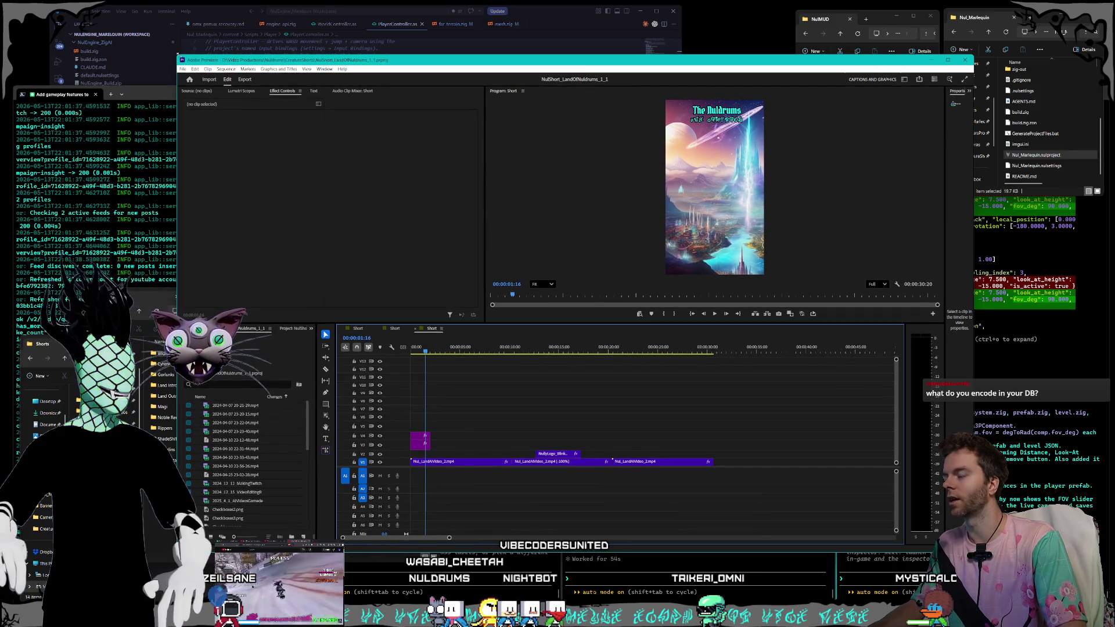
{"action": "left_click_drag", "start_coordinate": [272, 61], "coordinate": [268, 62]}
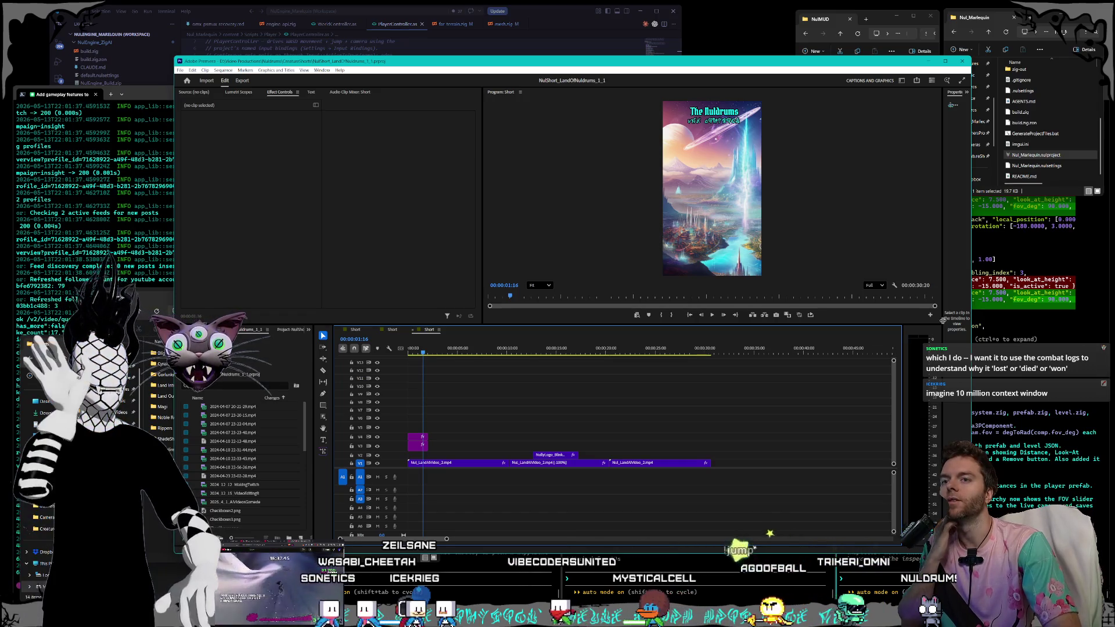
- Widen the Properties panel and the Premiere window, shifting it slightly right
{"action": "left_click_drag", "start_coordinate": [942, 320], "coordinate": [920, 326]}
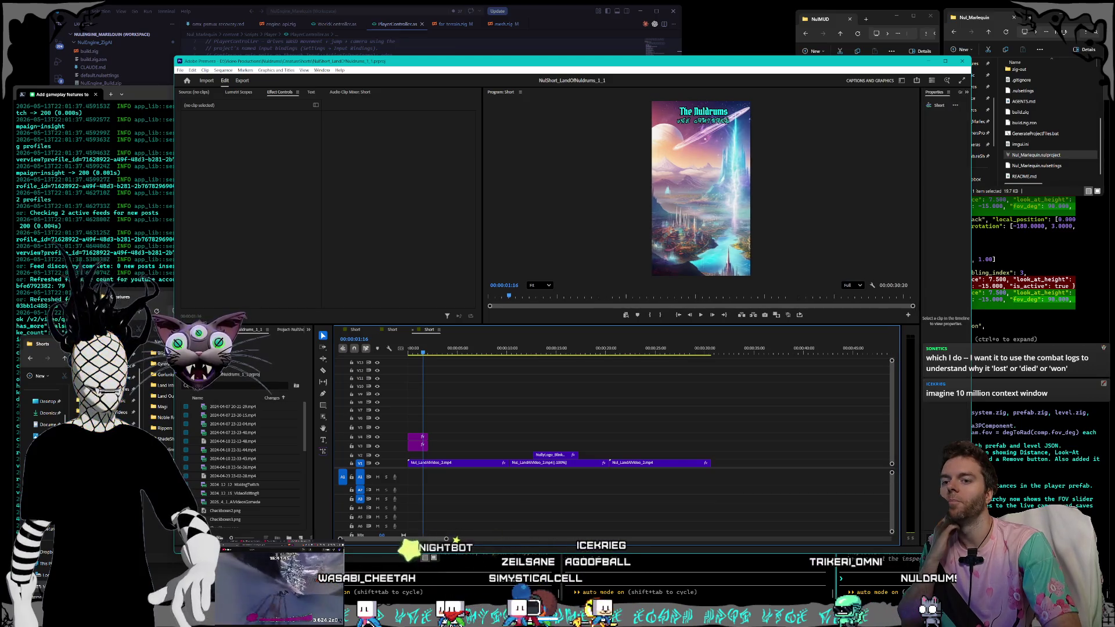
{"action": "left_click_drag", "start_coordinate": [971, 326], "coordinate": [1007, 326]}
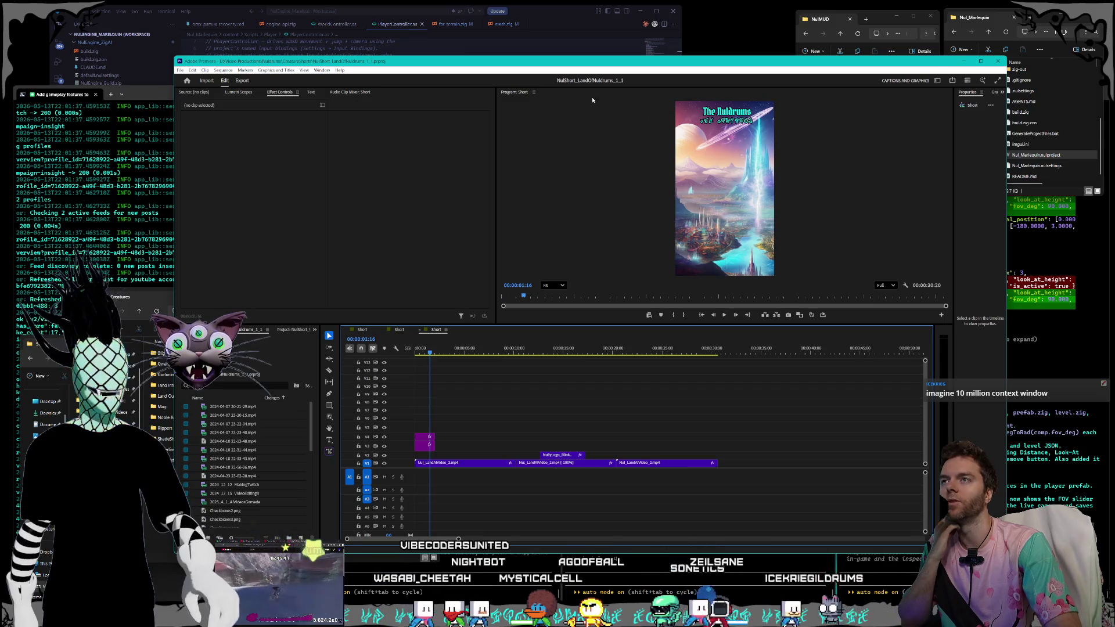
{"action": "left_click_drag", "start_coordinate": [490, 68], "coordinate": [504, 68]}
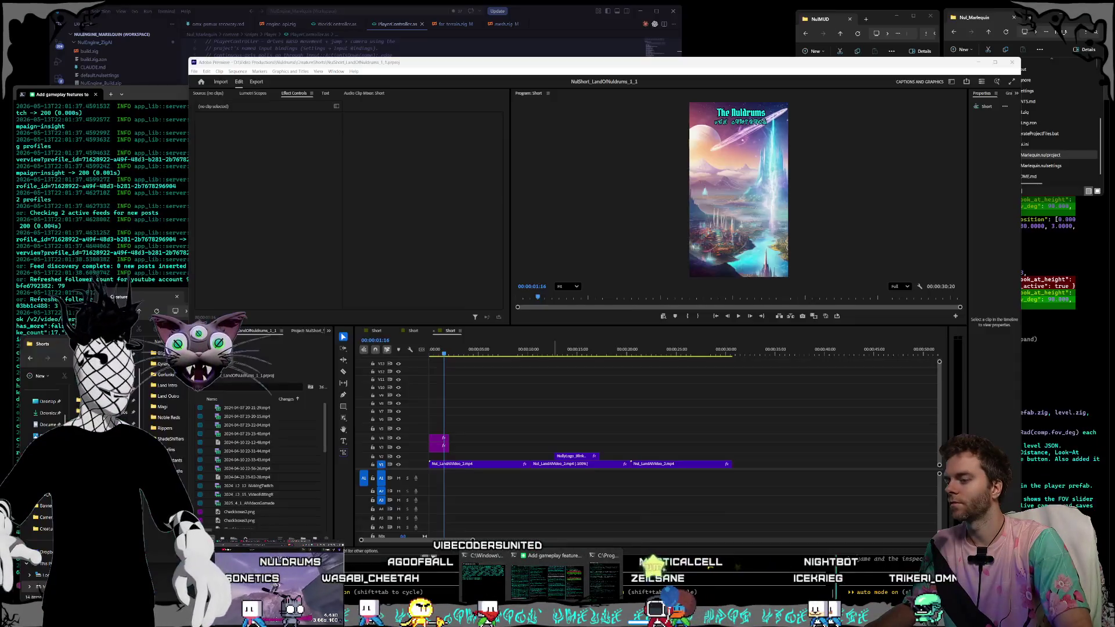
- Bring the Nul_Marlequin project folder window to the front
{"action": "mouse_move", "coordinate": [588, 619]}
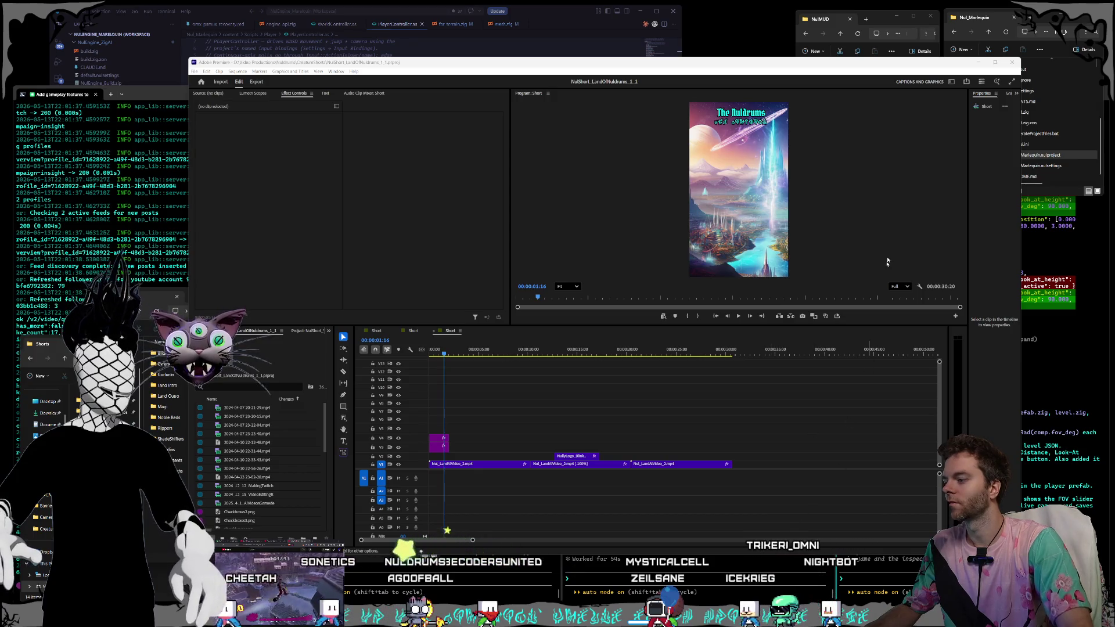
{"action": "left_click", "coordinate": [1041, 19]}
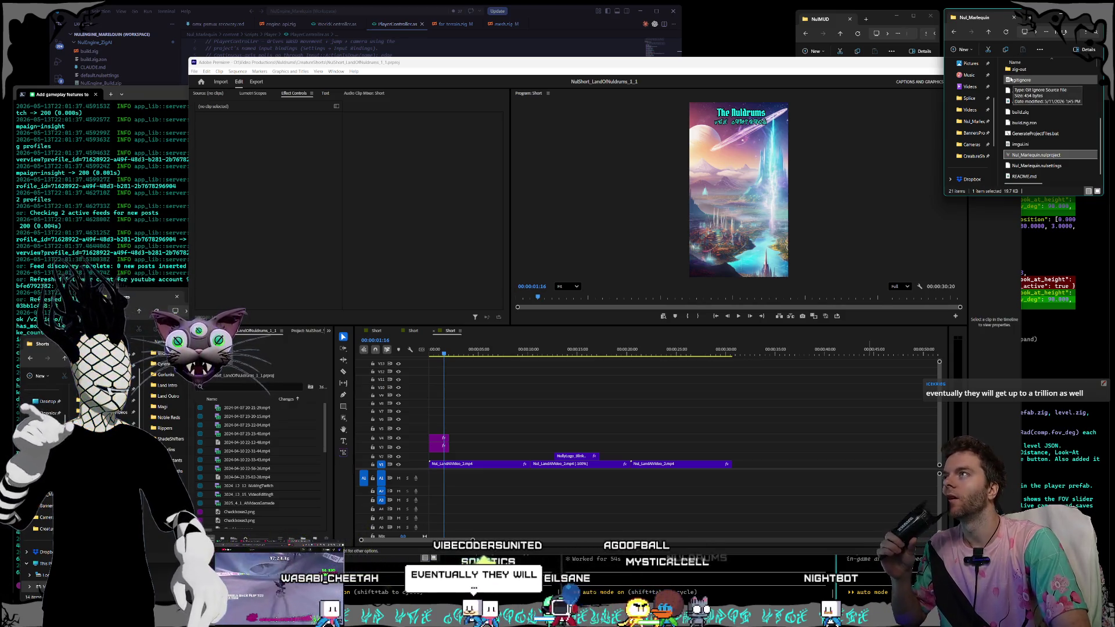
- Select Nul_Marlequin.nulproject in Explorer and open it in NulEngine
{"action": "left_click", "coordinate": [1023, 145]}
{"action": "left_click", "coordinate": [1029, 155]}
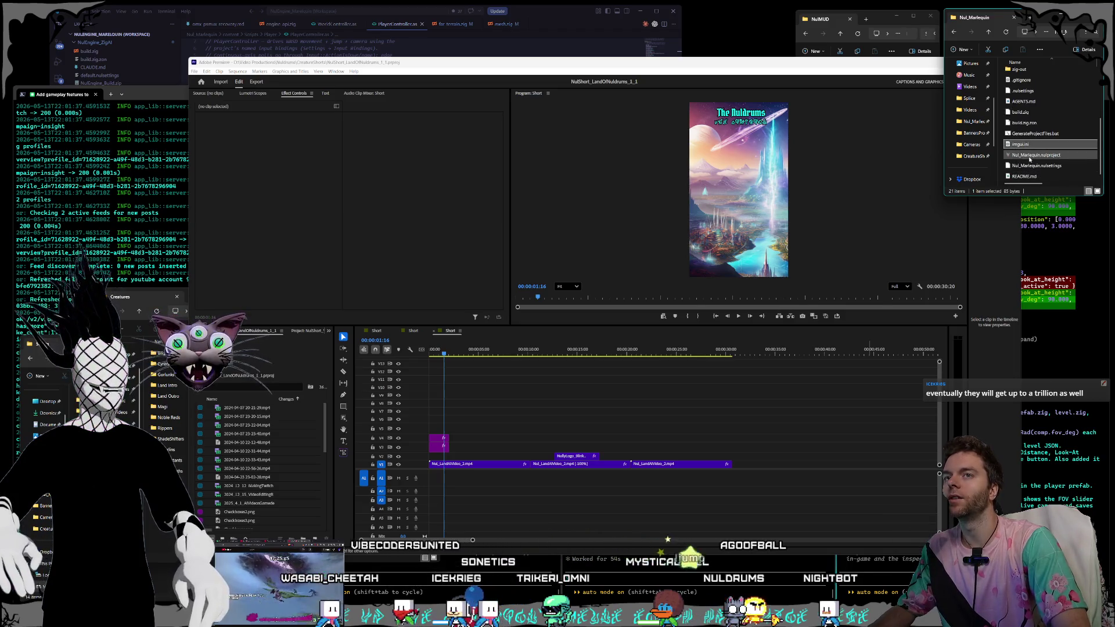
{"action": "left_click", "coordinate": [1026, 155]}
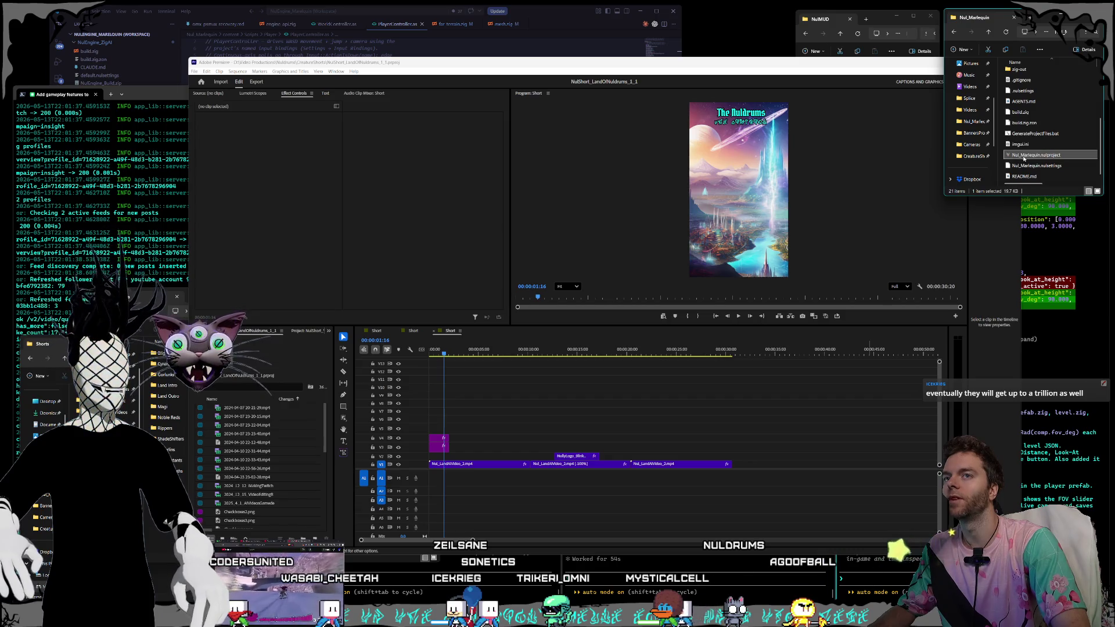
{"action": "double_click", "coordinate": [1008, 158]}
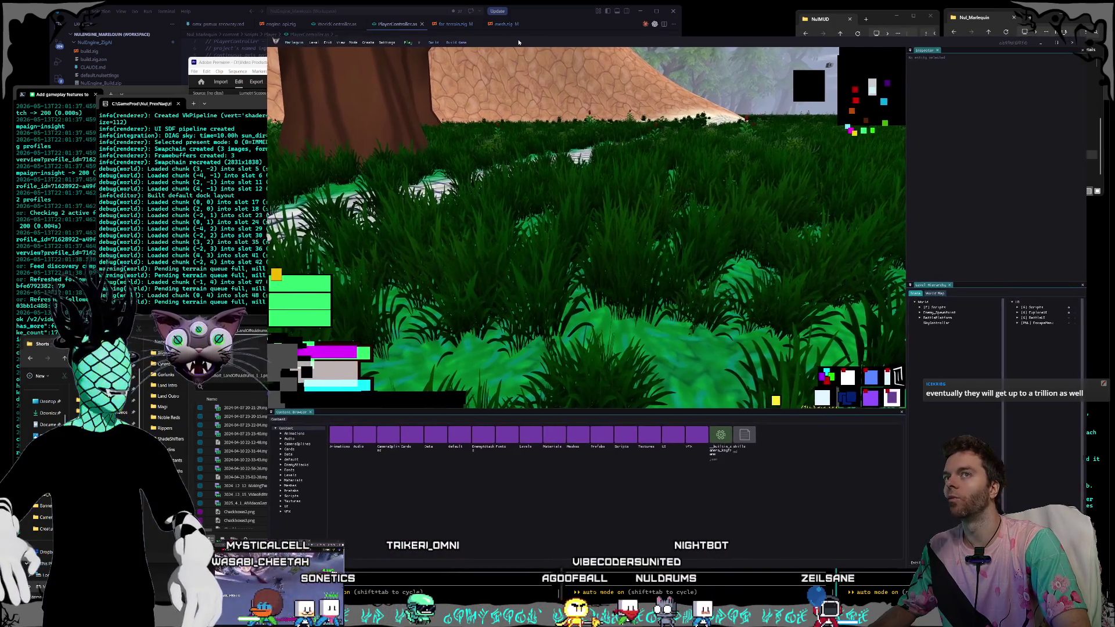
- Move and enlarge the NulEngine editor window, then open the Prefabs content folder
{"action": "left_click_drag", "start_coordinate": [519, 42], "coordinate": [520, 45]}
{"action": "left_click_drag", "start_coordinate": [268, 41], "coordinate": [246, 30]}
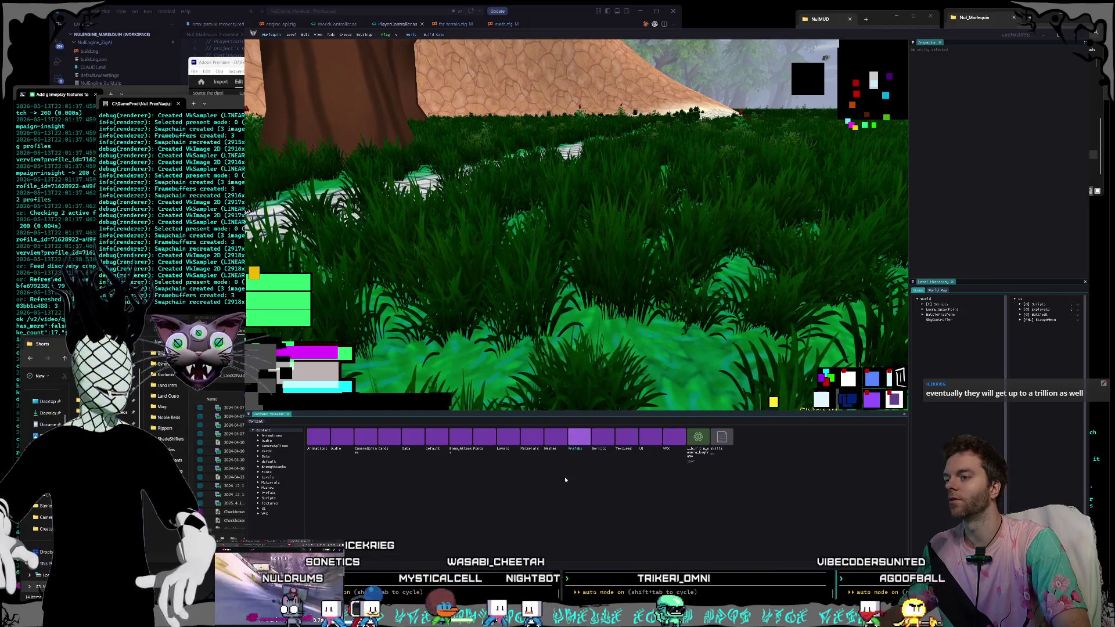
{"action": "left_click", "coordinate": [583, 440]}
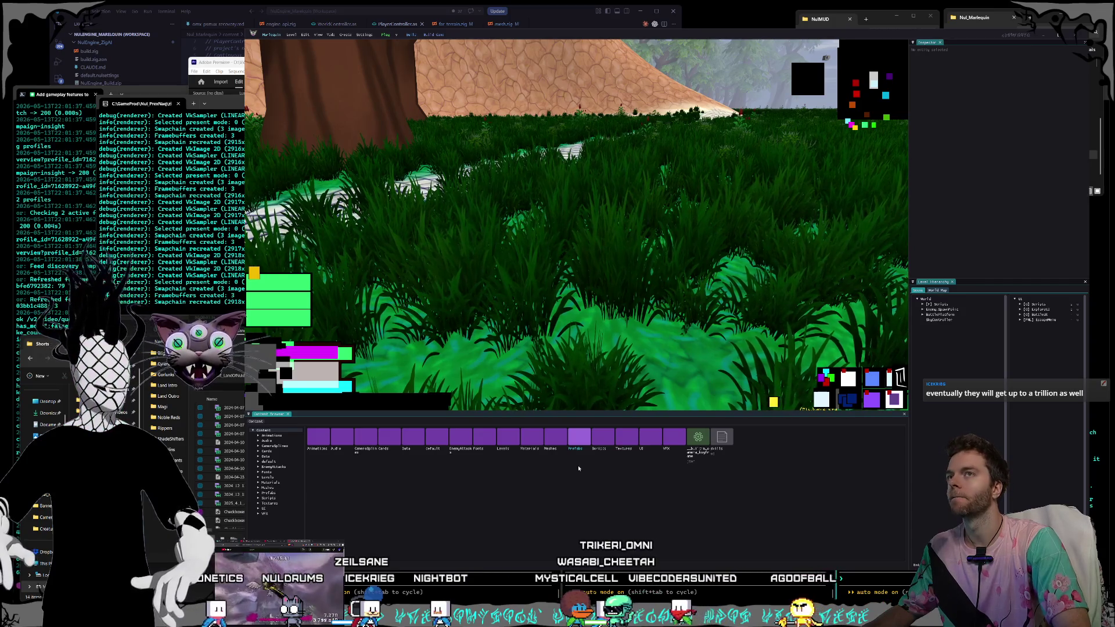
- Fly the camera across the grass to the grey platform and its box props
{"action": "key", "text": "w"}
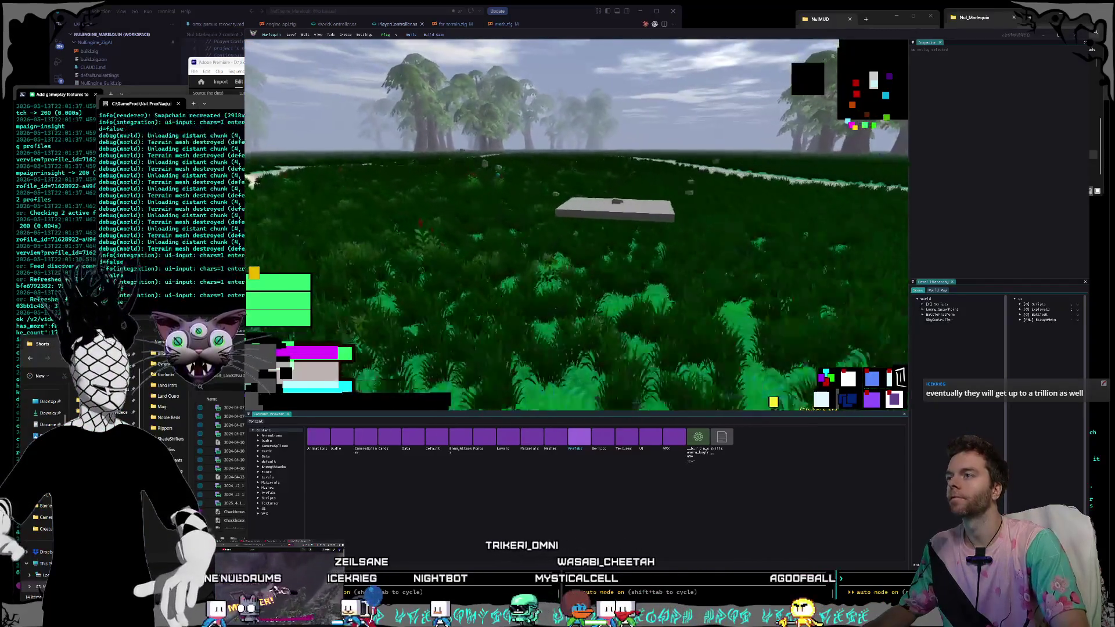
{"action": "key", "text": "w"}
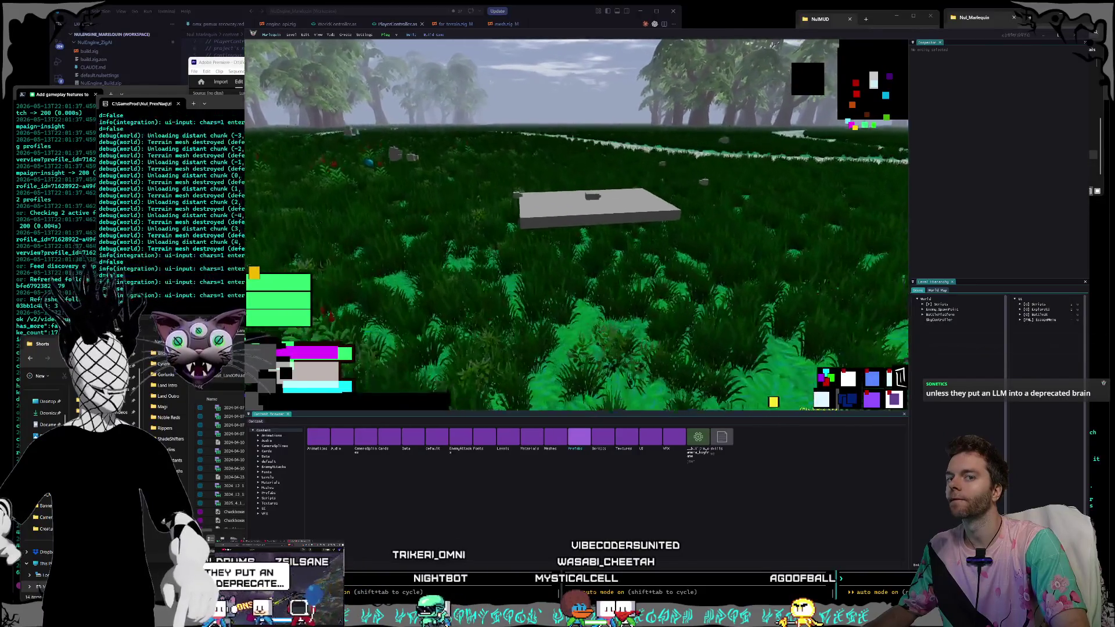
{"action": "key", "text": "s"}
{"action": "key", "text": "d"}
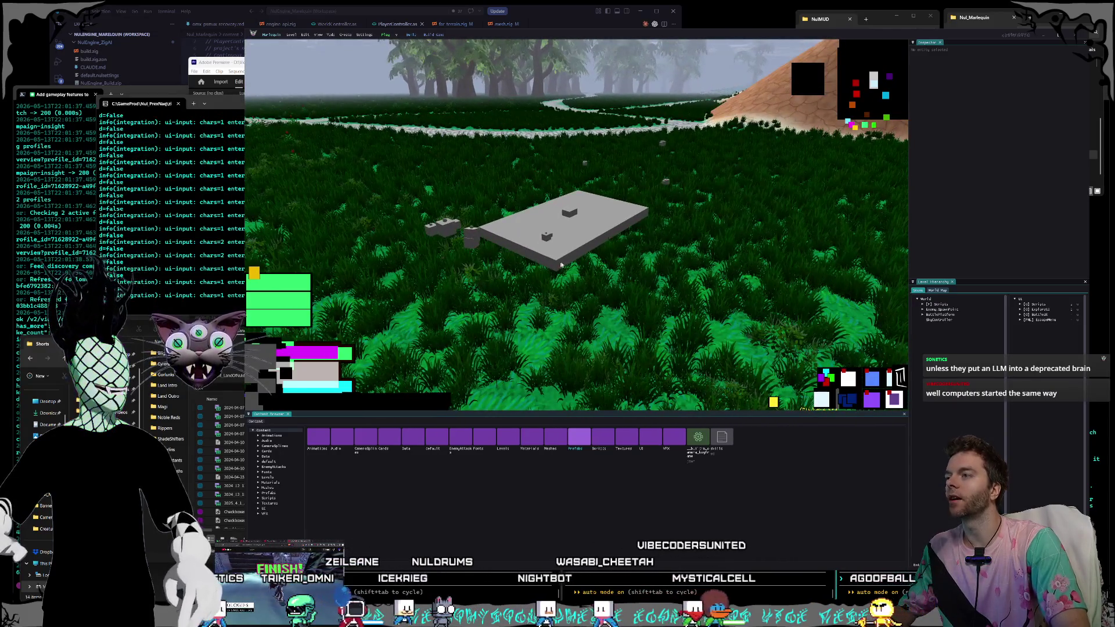
{"action": "key", "text": "d"}
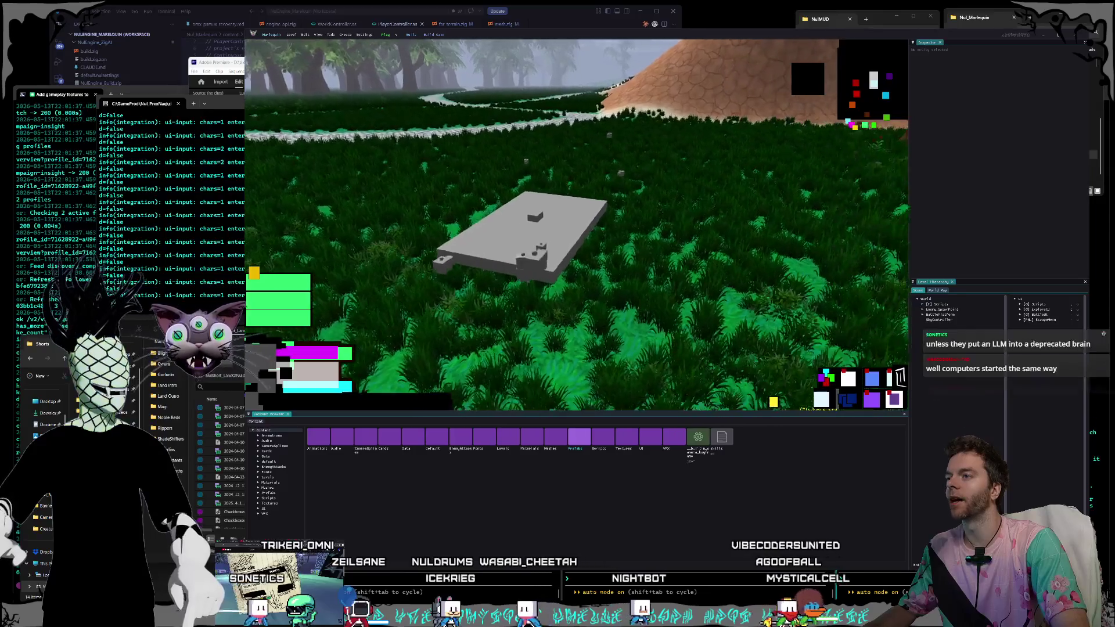
{"action": "key", "text": "w"}
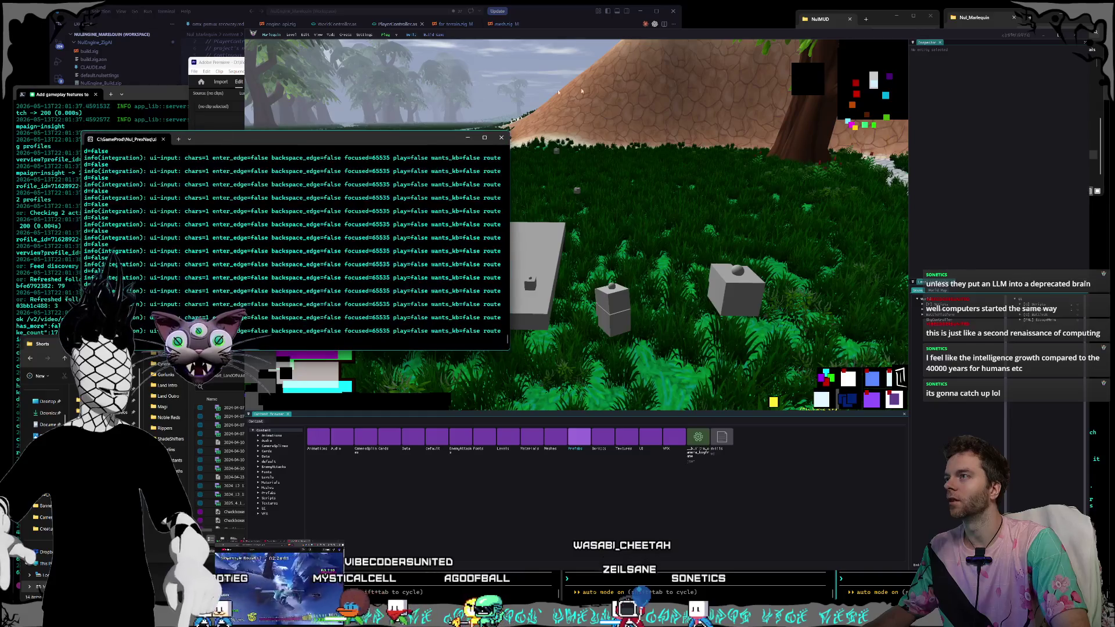
{"action": "left_click", "coordinate": [521, 42]}
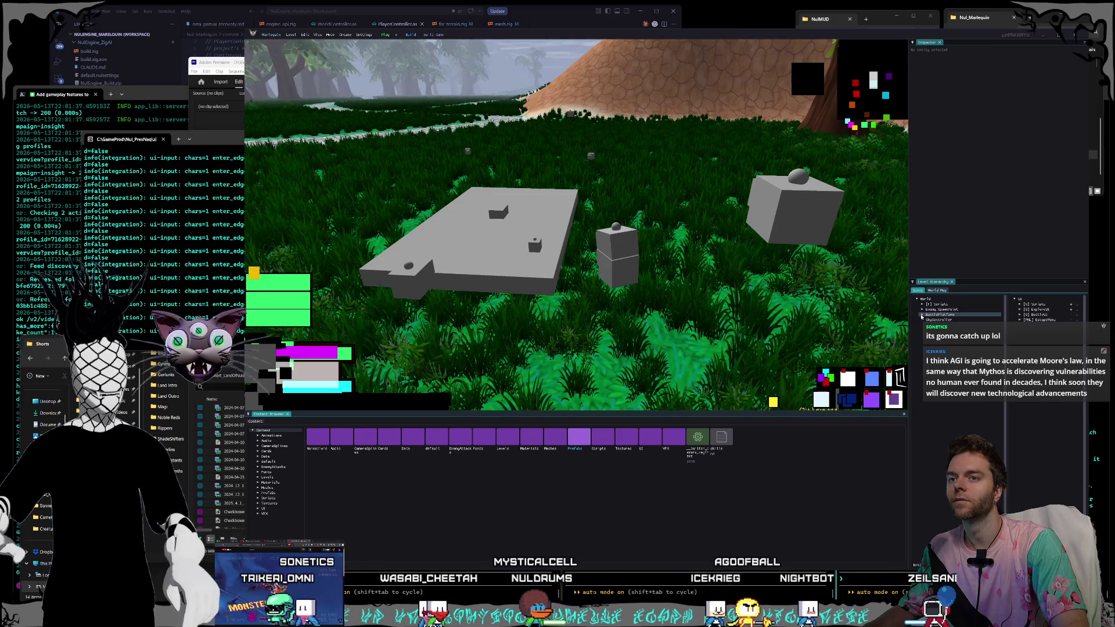
- Expand BattlePlatform in the Level Hierarchy, then close the NulEngine editor
{"action": "left_click", "coordinate": [922, 316]}
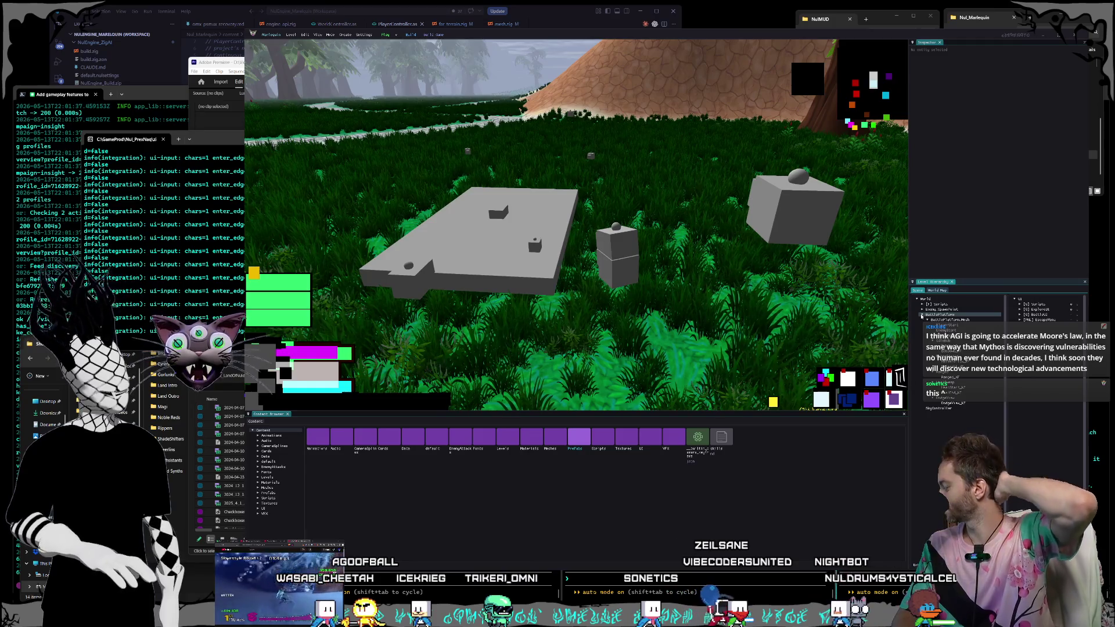
{"action": "left_click", "coordinate": [1078, 37]}
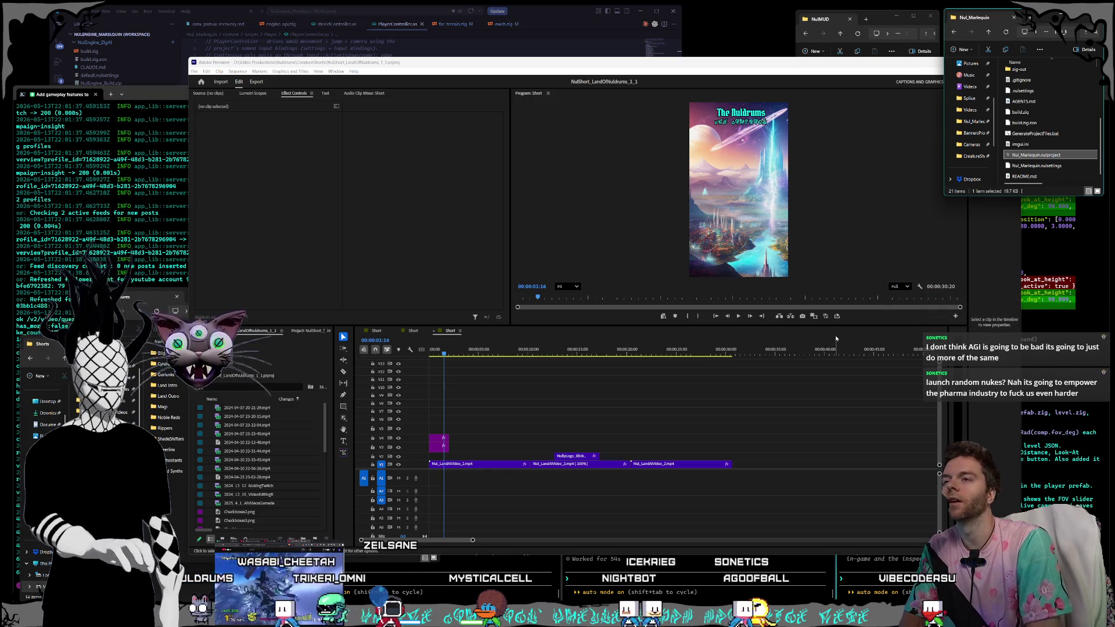
- Bring Premiere Pro to the front and drag its top edge up to make it taller
{"action": "left_click", "coordinate": [483, 69]}
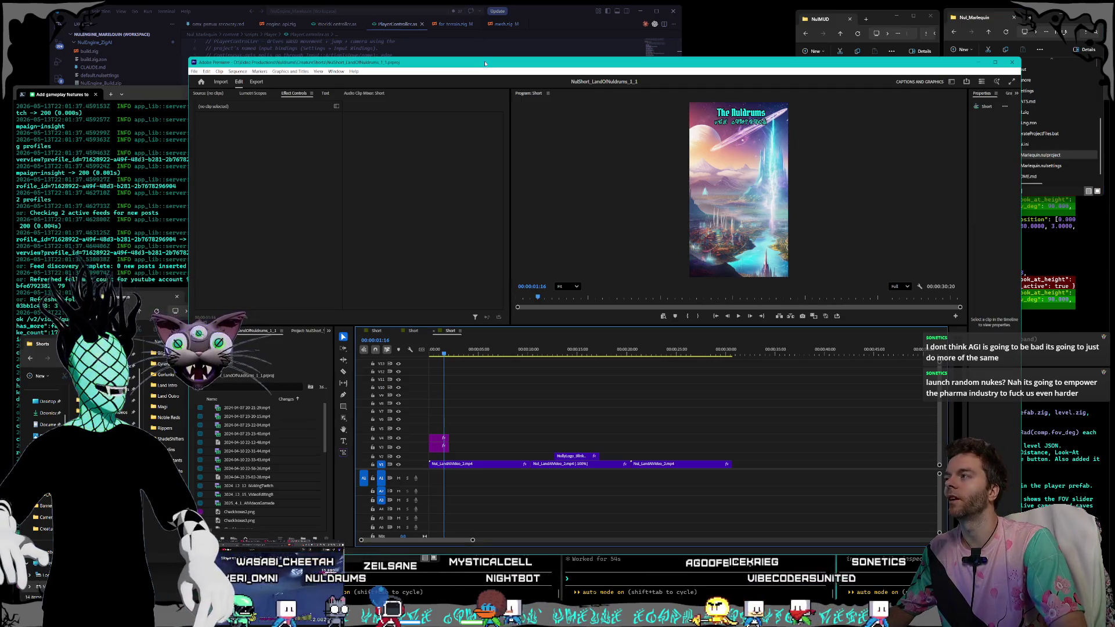
{"action": "left_click_drag", "start_coordinate": [488, 57], "coordinate": [495, 44]}
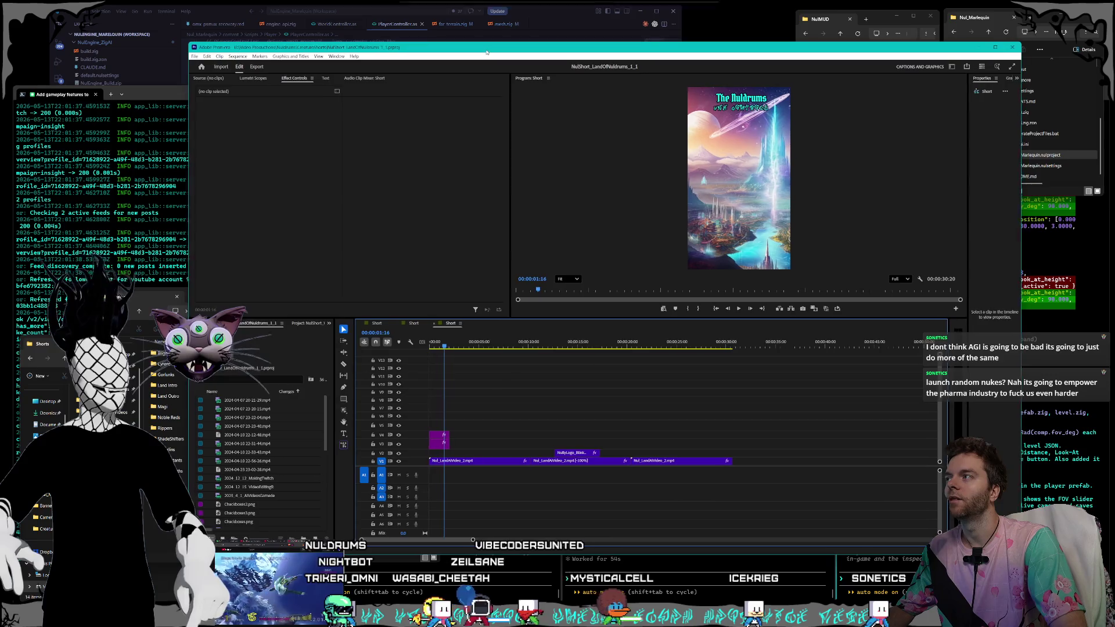
{"action": "left_click", "coordinate": [886, 18]}
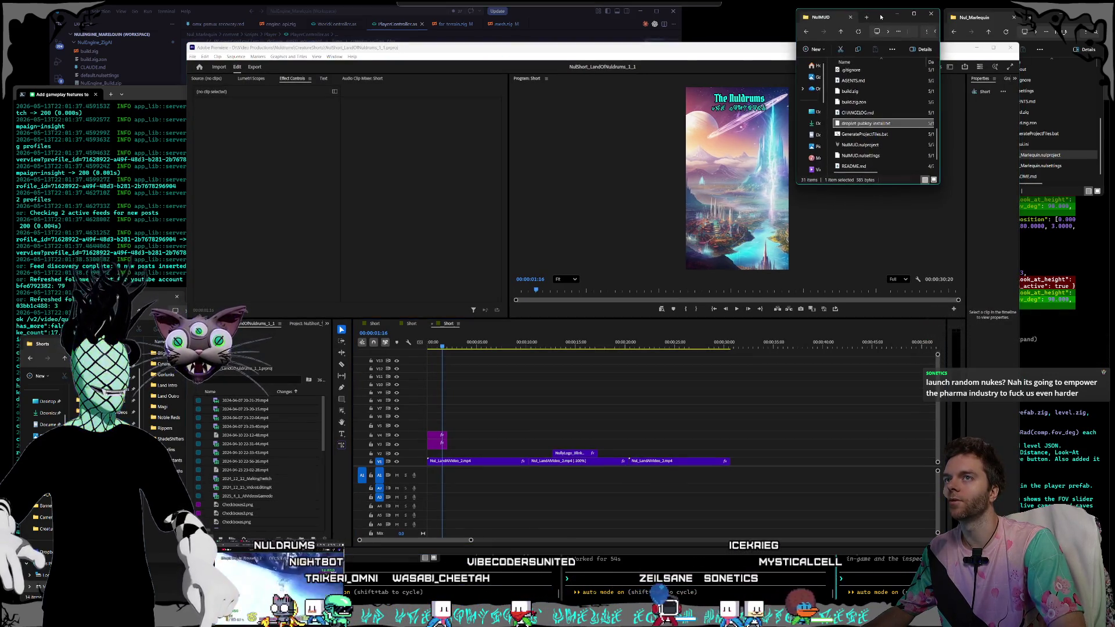
{"action": "left_click", "coordinate": [721, 44]}
{"action": "left_click_drag", "start_coordinate": [722, 43], "coordinate": [724, 39]}
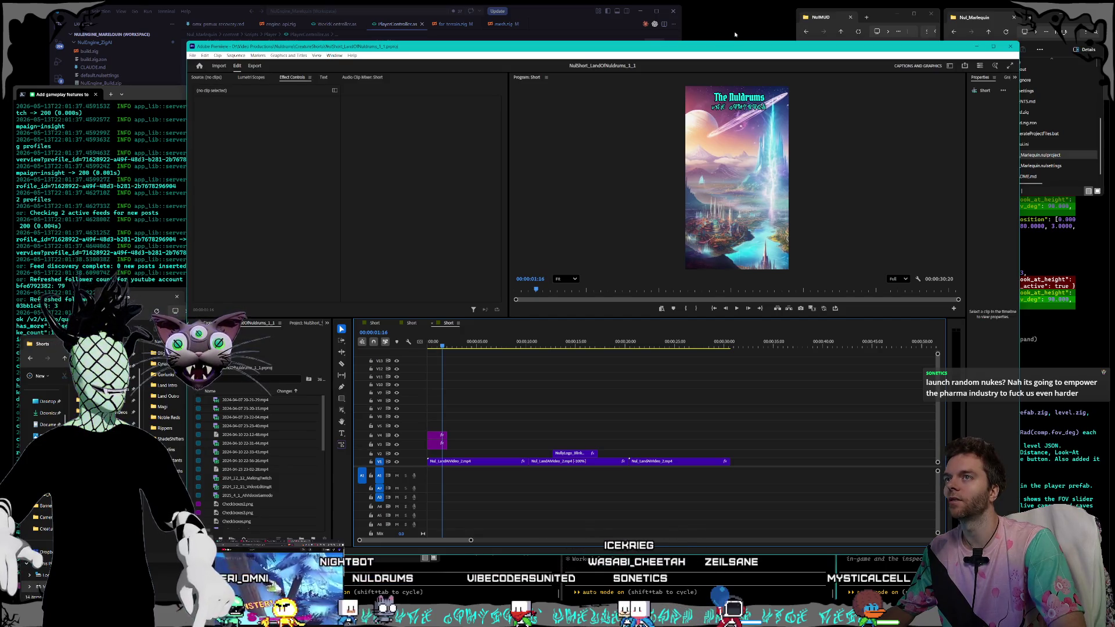
{"action": "left_click", "coordinate": [734, 35]}
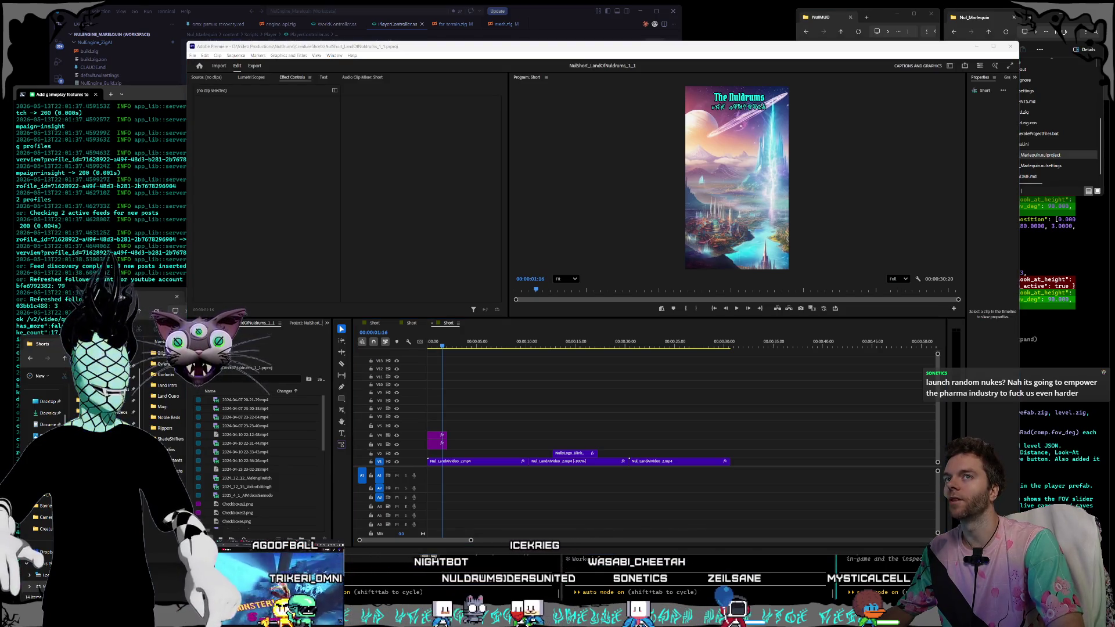
- Rearrange windows along the top of the screen and move the camera toward the grey platform
{"action": "mouse_move", "coordinate": [1021, 2]}
{"action": "left_mouse_down"}
{"action": "mouse_move", "coordinate": [769, 61]}
{"action": "mouse_move", "coordinate": [789, 42]}
{"action": "left_mouse_up"}
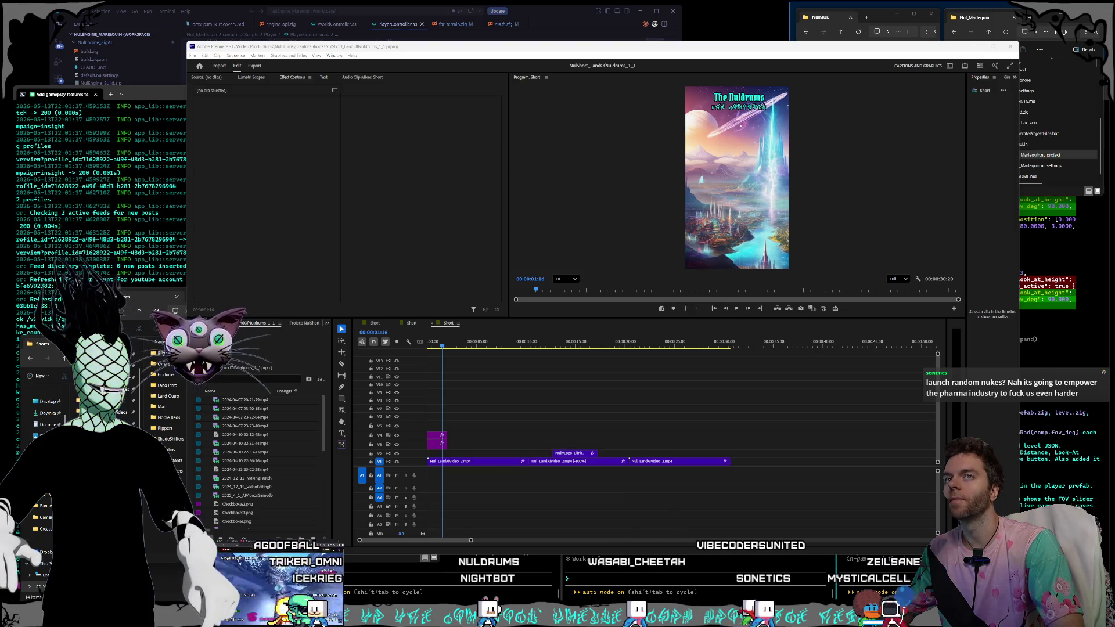
{"action": "mouse_move", "coordinate": [1020, 41]}
{"action": "left_mouse_down"}
{"action": "mouse_move", "coordinate": [776, 5]}
{"action": "mouse_move", "coordinate": [828, 5]}
{"action": "mouse_move", "coordinate": [790, 3]}
{"action": "left_mouse_up"}
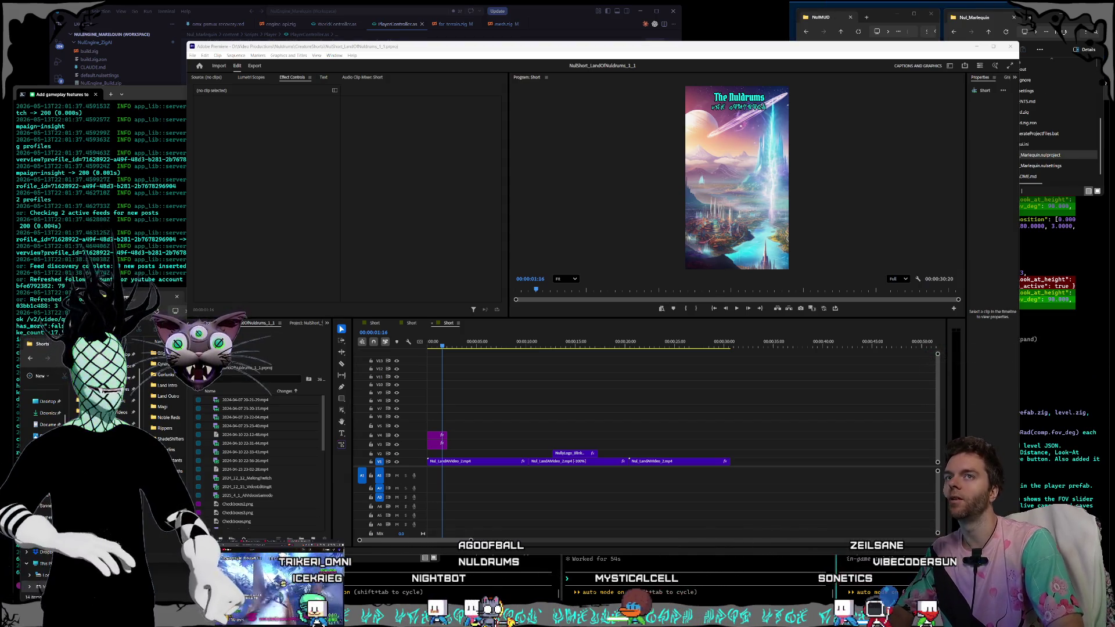
{"action": "left_click_drag", "start_coordinate": [1020, 41], "coordinate": [761, 4]}
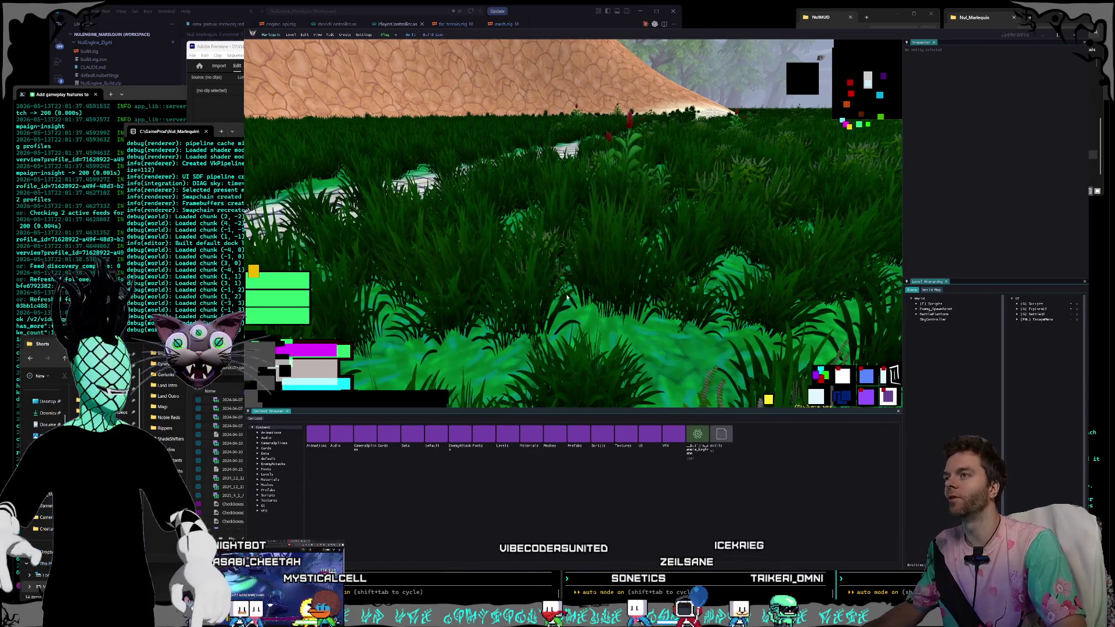
{"action": "key", "text": "w"}
{"action": "key", "text": "w"}
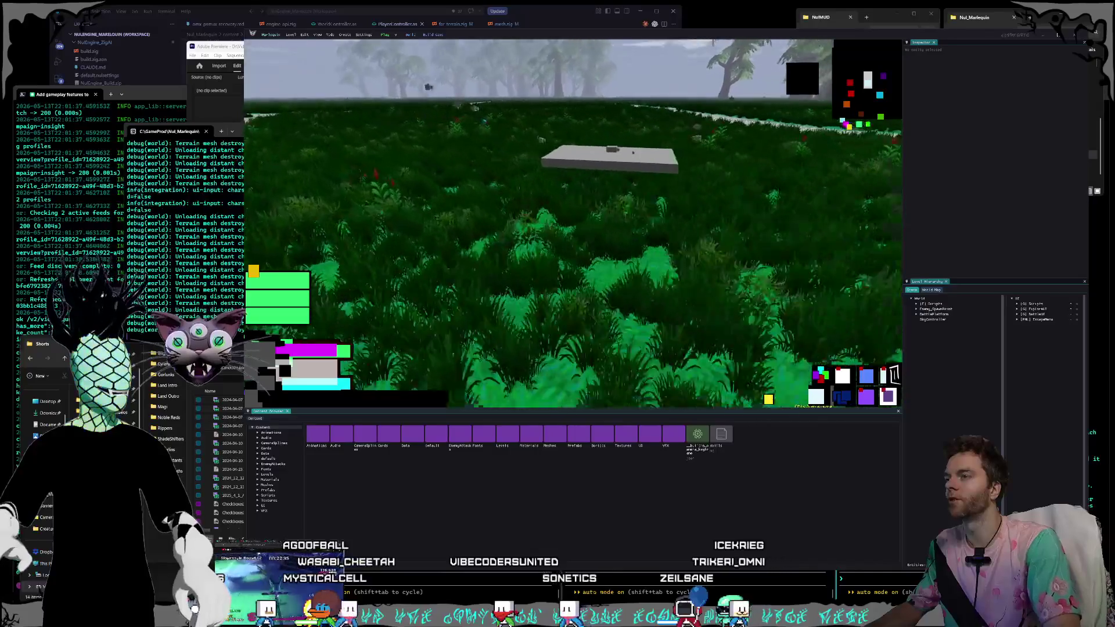
- Circle the camera around the grey slab and its box props, then switch to the log terminal
{"action": "key", "text": "d"}
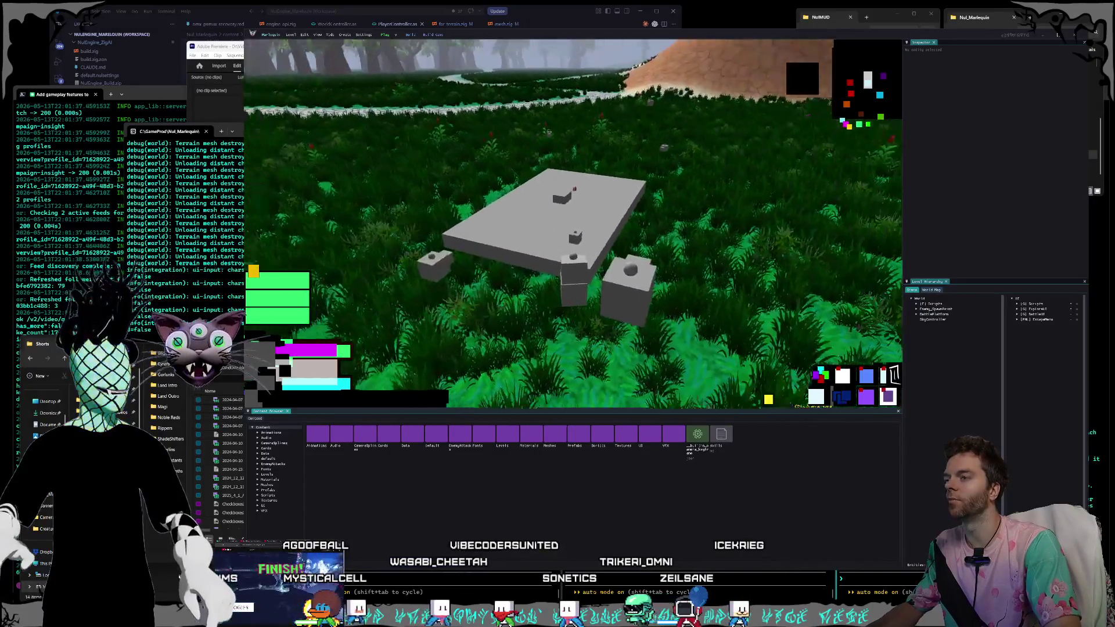
{"action": "key", "text": "d"}
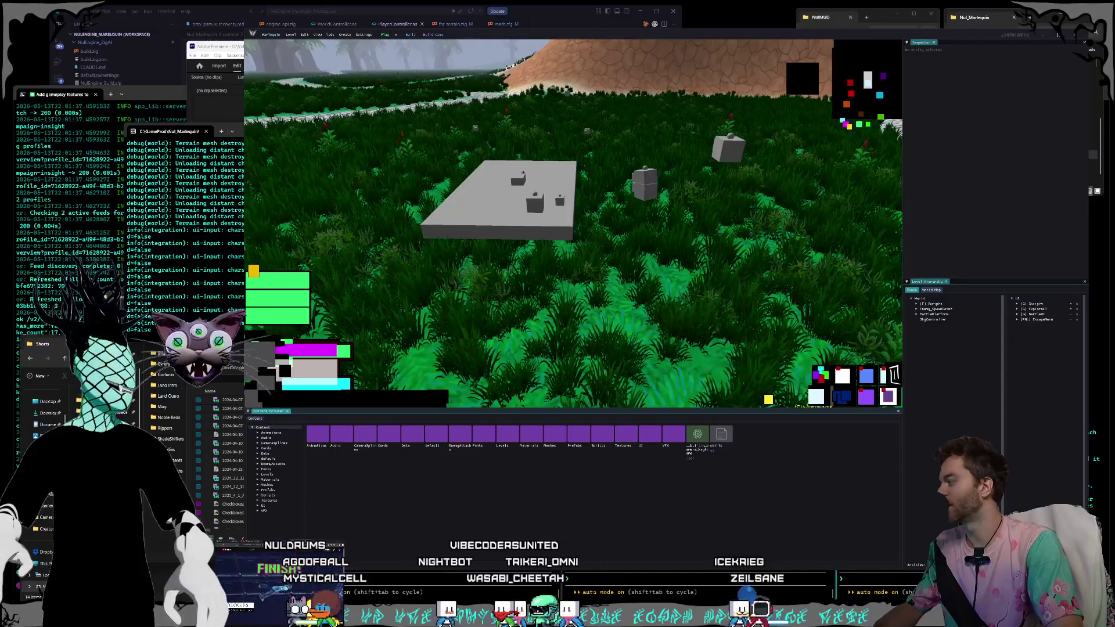
{"action": "key", "text": "w"}
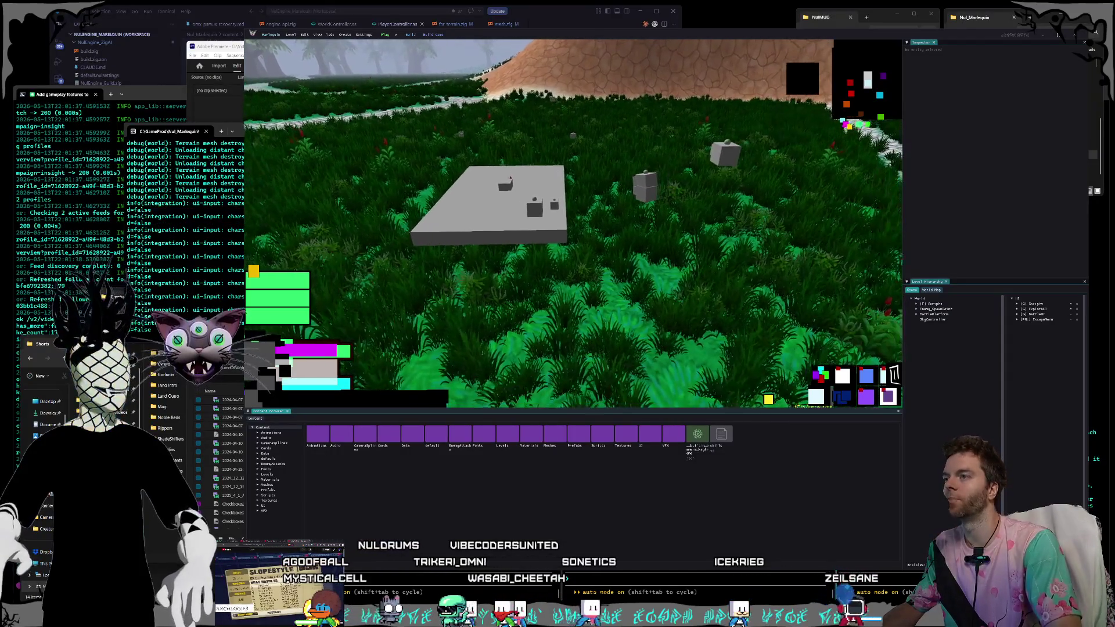
{"action": "key", "text": "w"}
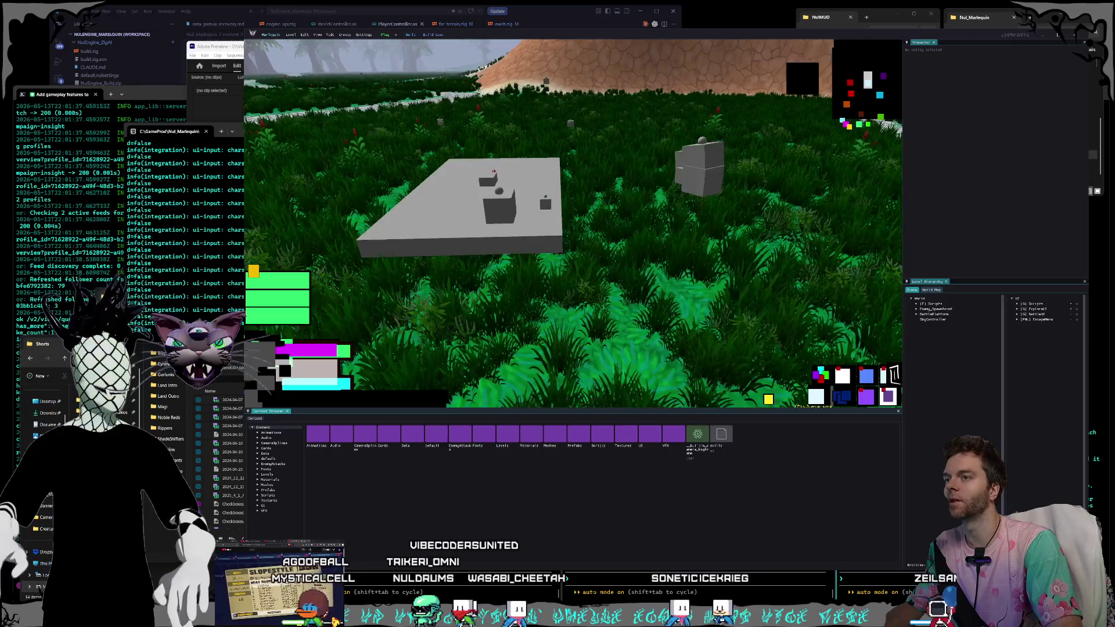
{"action": "key", "text": "s"}
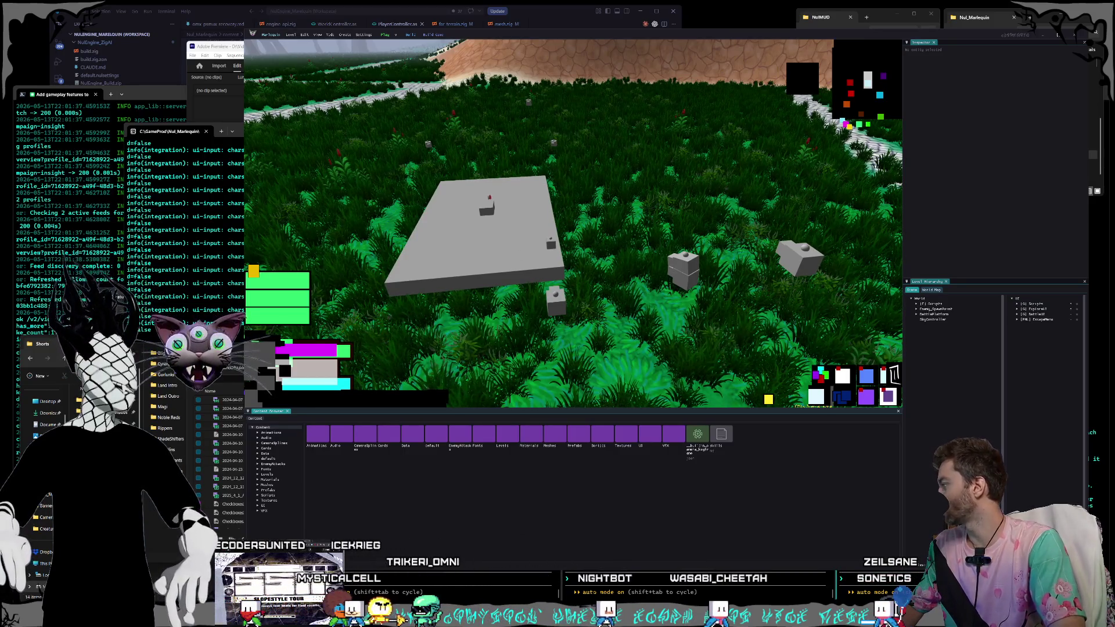
{"action": "key", "text": "alt+Tab"}
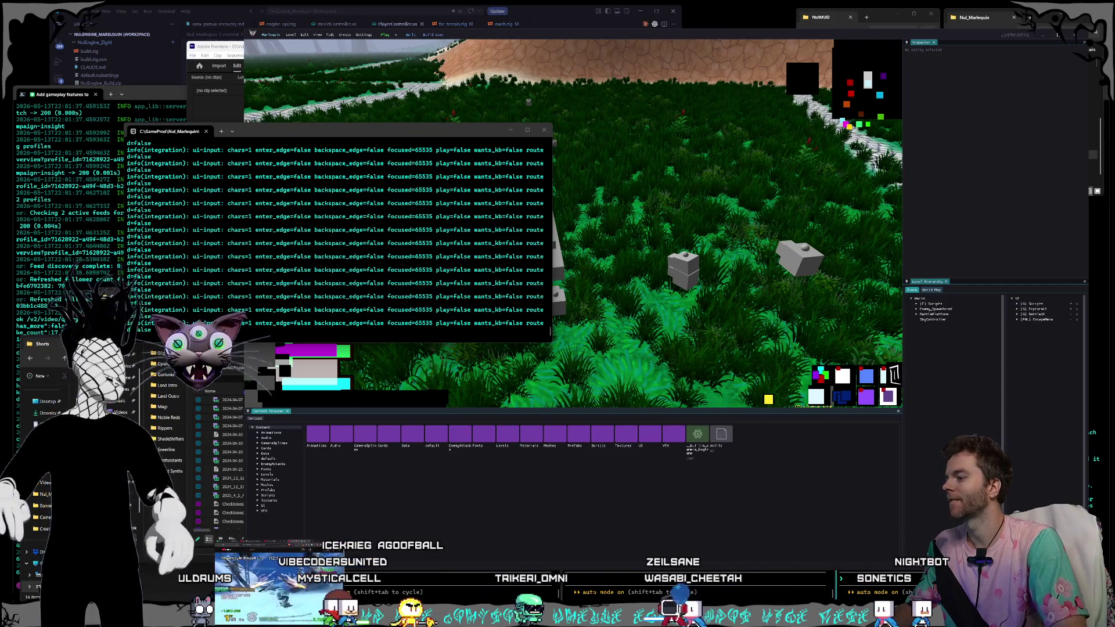
- Paste the Land 2 closing sentences ('The portal… world to you.') as a new paragraph below it
{"action": "key", "text": "alt+Tab"}
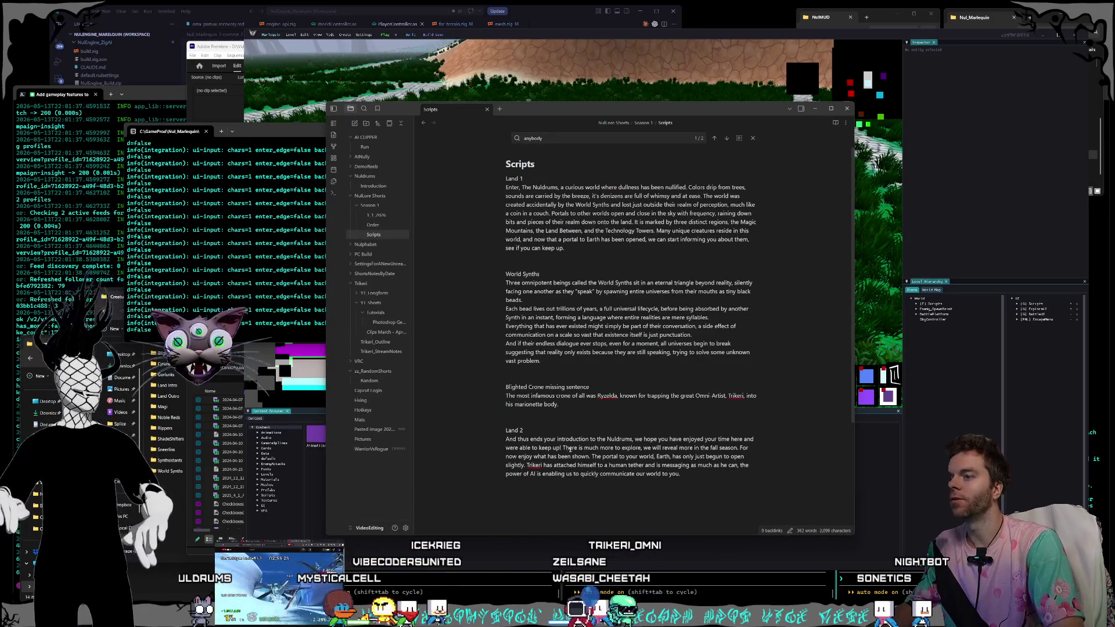
{"action": "scroll", "coordinate": [677, 426], "scroll_direction": "down", "scroll_amount": 3}
{"action": "left_click", "coordinate": [675, 357]}
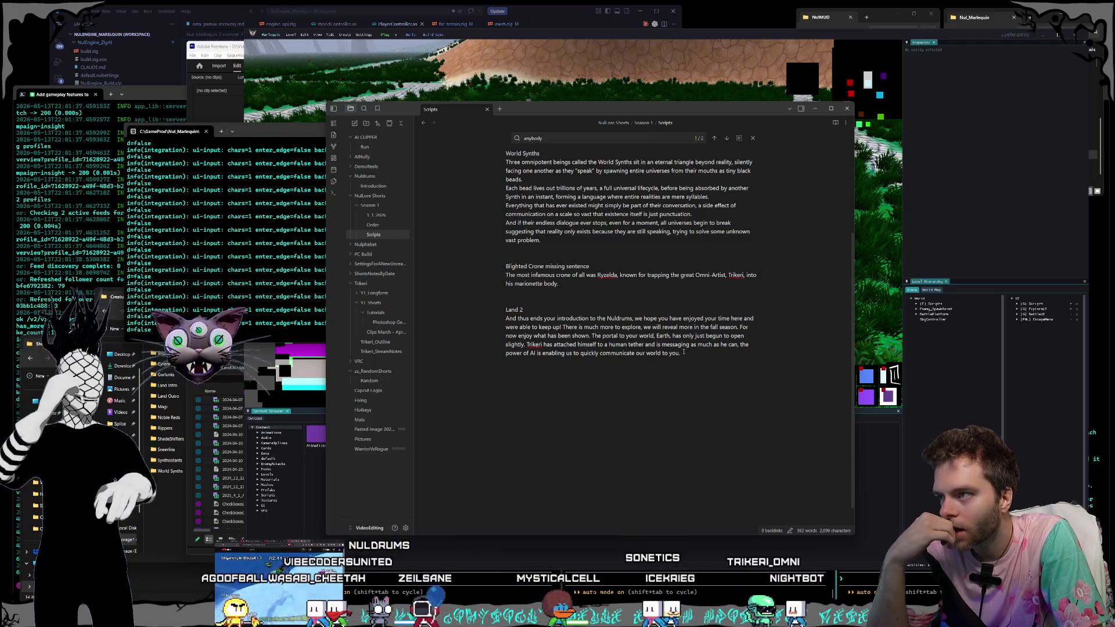
{"action": "left_click_drag", "start_coordinate": [687, 354], "coordinate": [575, 337]}
{"action": "key", "text": "ctrl+c"}
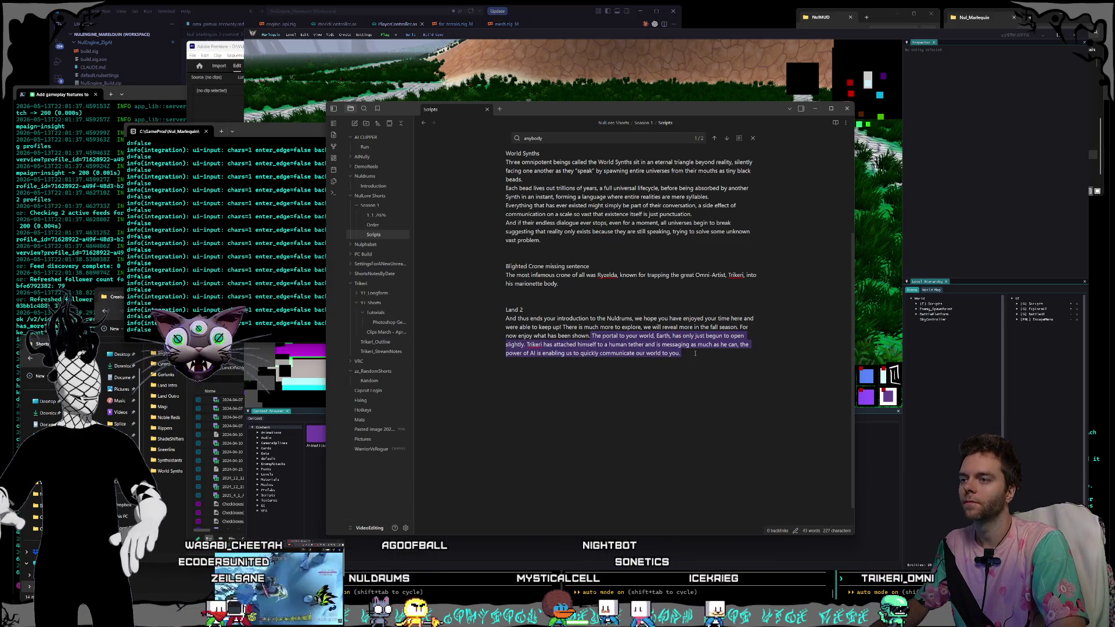
{"action": "left_click", "coordinate": [699, 372]}
{"action": "key", "text": "ctrl+v"}
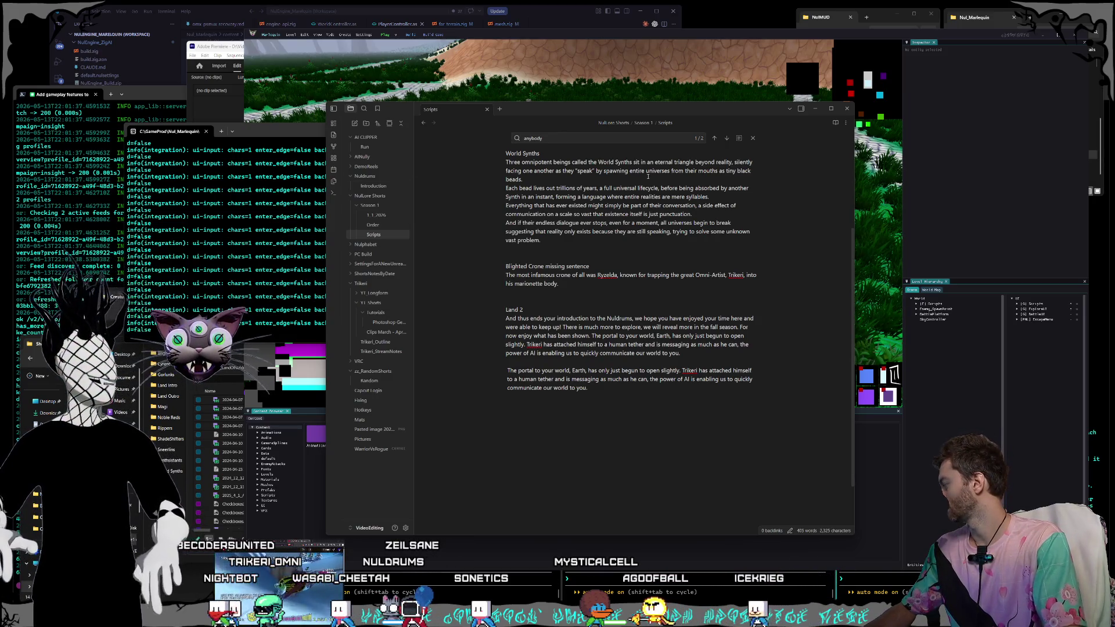
{"action": "left_click", "coordinate": [866, 33]}
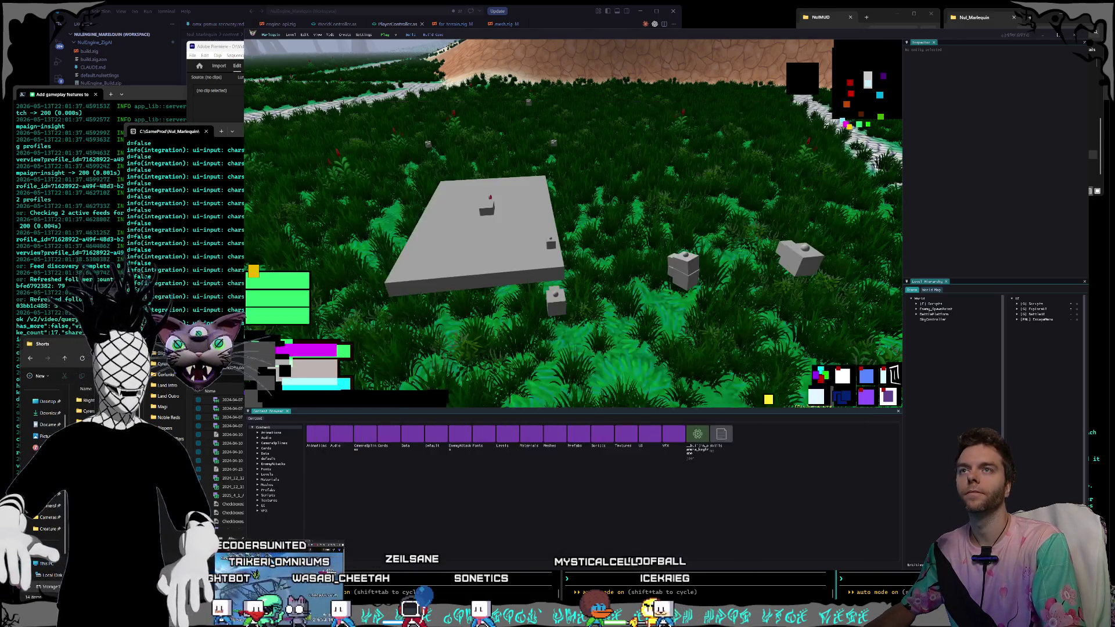
- Relaunch the editor from Nul_Marlequin.nulproject and open the Prefabs folder
{"action": "left_click", "coordinate": [1081, 37]}
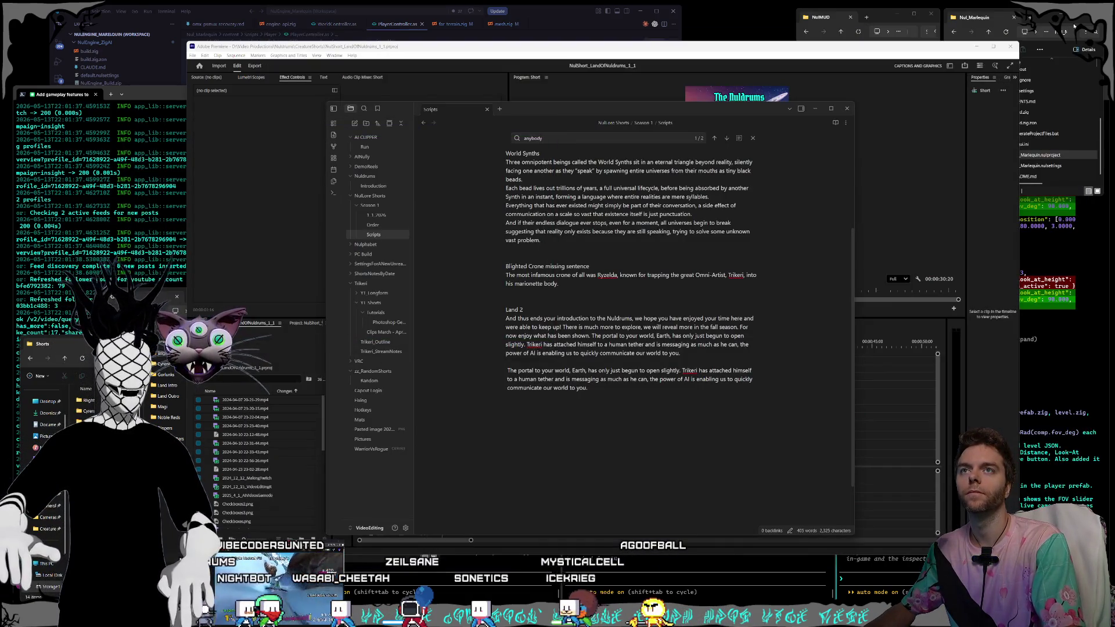
{"action": "left_click", "coordinate": [1025, 155]}
{"action": "double_click", "coordinate": [1025, 156]}
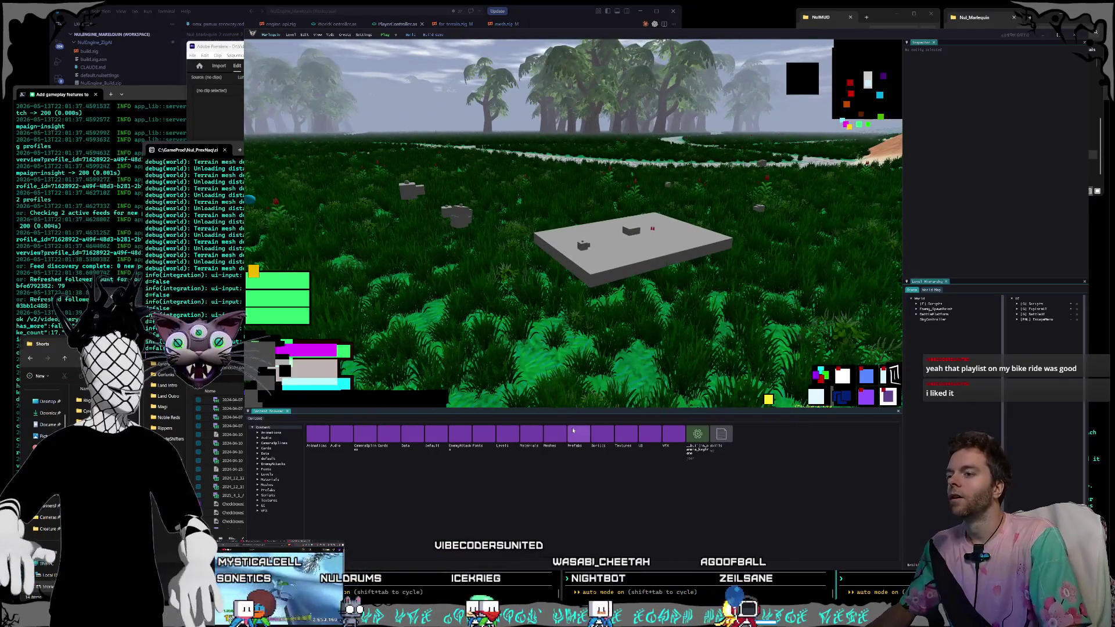
{"action": "double_click", "coordinate": [572, 431]}
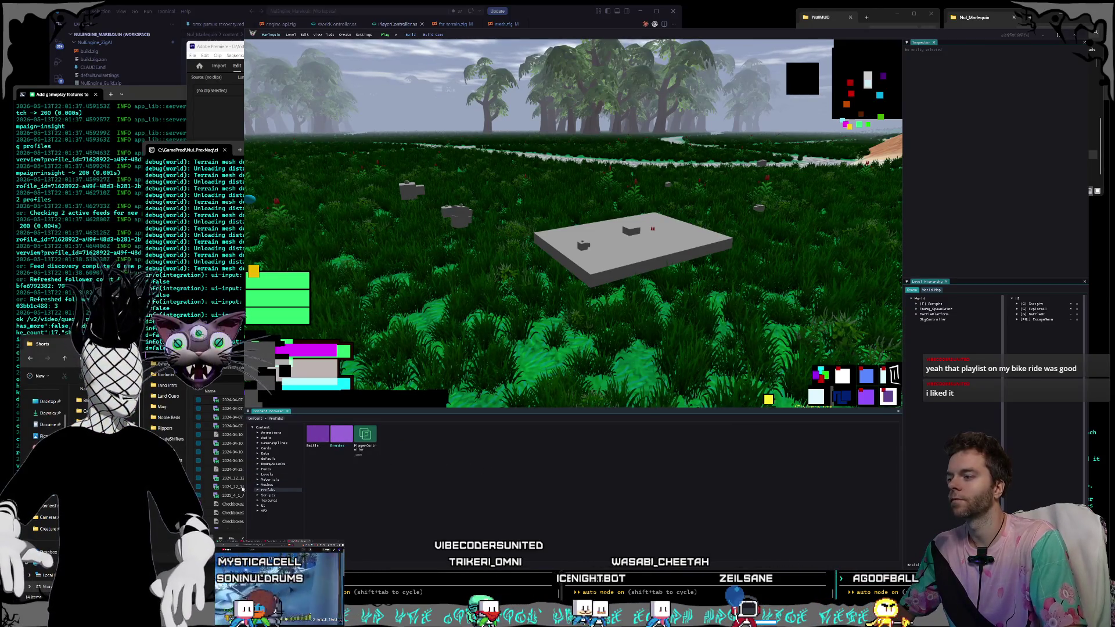
- Open Meshes > PrototypeMeshes to list the Cube, Capsule, Sphere and other primitive meshes
{"action": "left_click", "coordinate": [268, 485]}
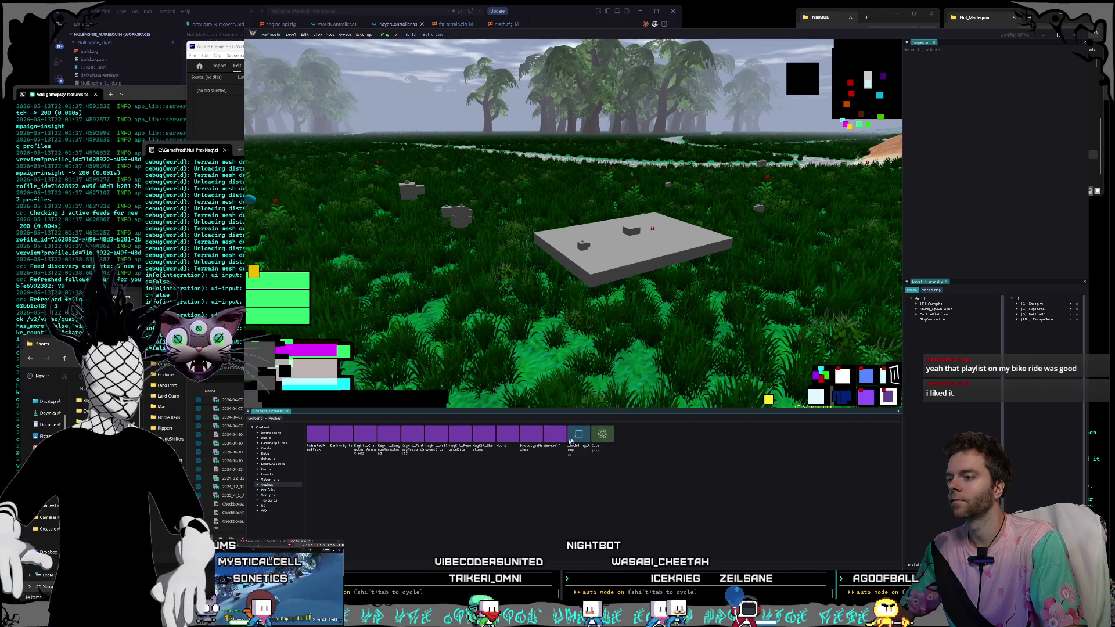
{"action": "double_click", "coordinate": [532, 434]}
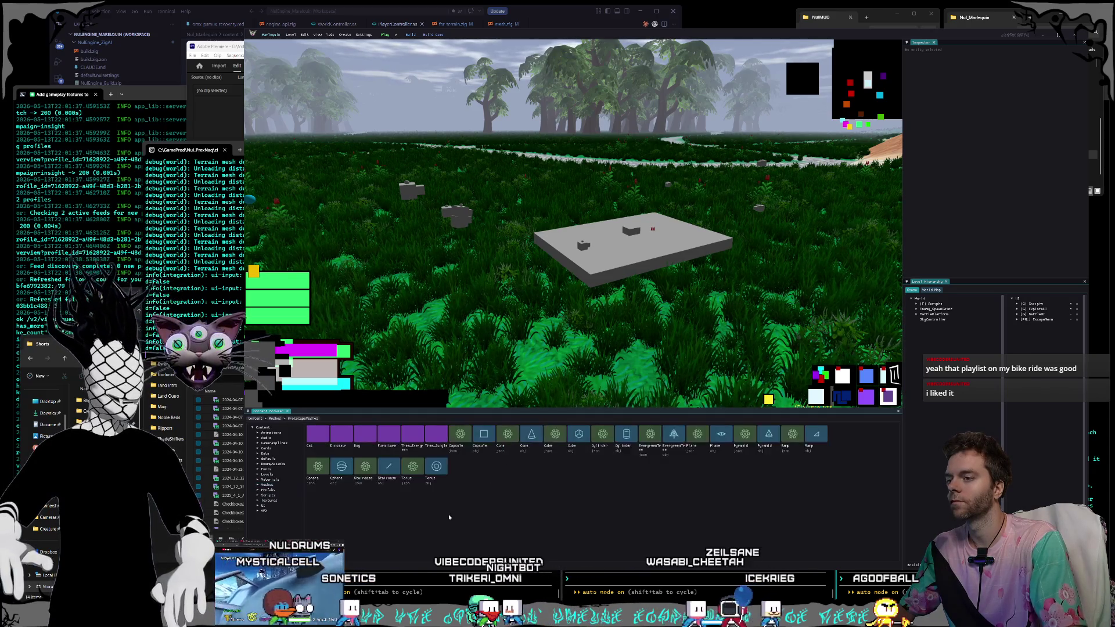
- Drop Cube.obj into the level and scale it into a flat step against the platform's front edge
{"action": "mouse_move", "coordinate": [579, 434]}
{"action": "left_mouse_down"}
{"action": "mouse_move", "coordinate": [845, 342]}
{"action": "mouse_move", "coordinate": [953, 320]}
{"action": "left_mouse_up"}
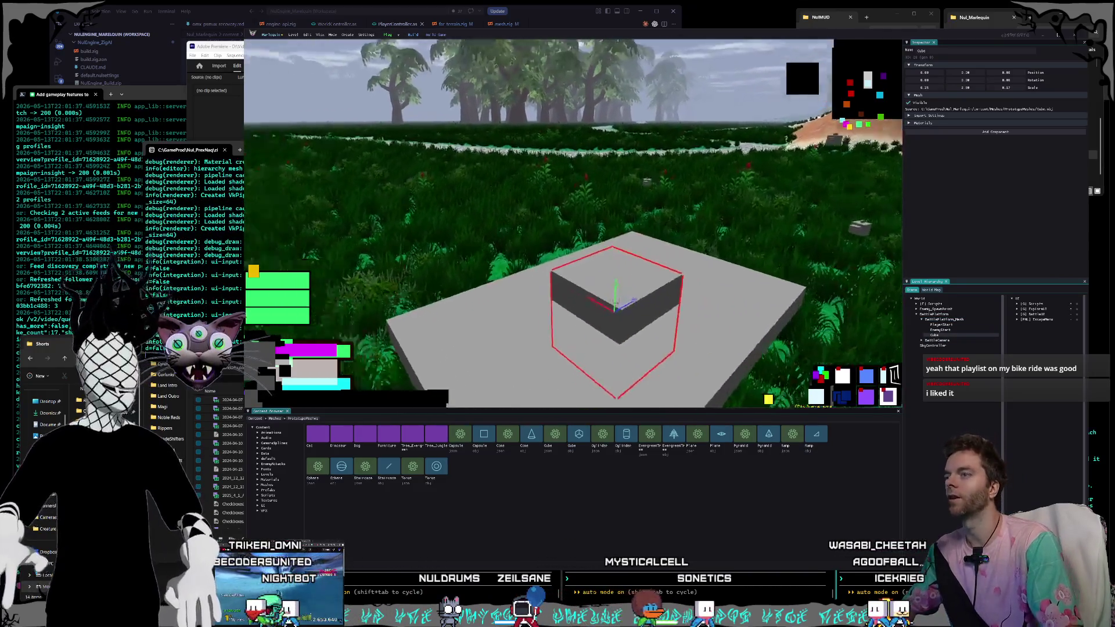
{"action": "left_click_drag", "start_coordinate": [657, 216], "coordinate": [643, 303]}
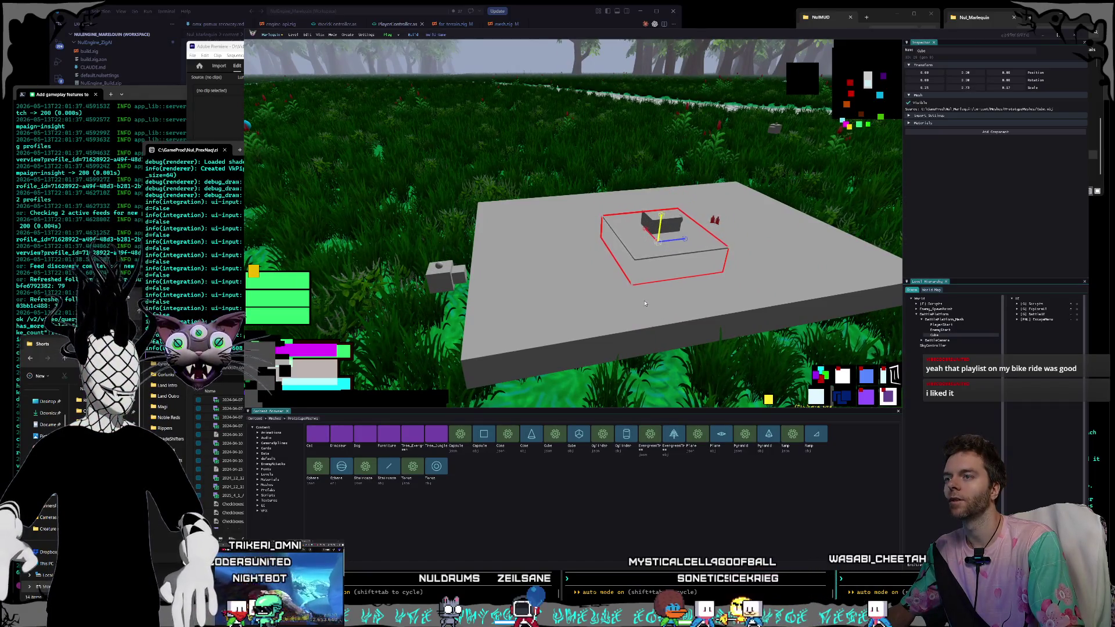
{"action": "mouse_move", "coordinate": [681, 239]}
{"action": "left_mouse_down"}
{"action": "mouse_move", "coordinate": [651, 233]}
{"action": "mouse_move", "coordinate": [668, 239]}
{"action": "mouse_move", "coordinate": [475, 271]}
{"action": "mouse_move", "coordinate": [729, 315]}
{"action": "left_mouse_up"}
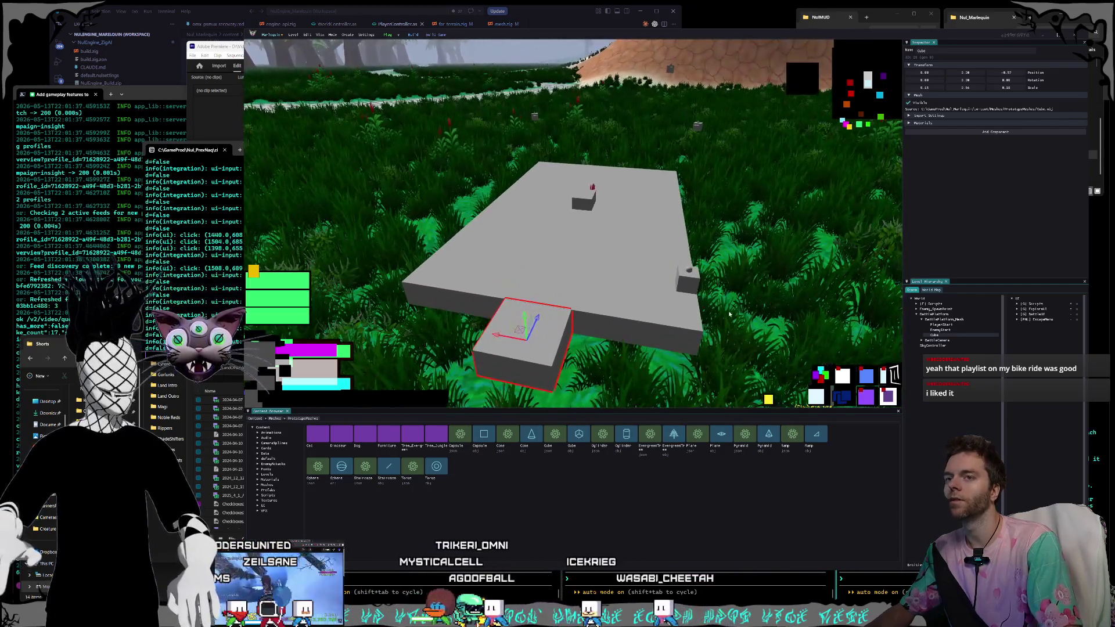
{"action": "left_click", "coordinate": [943, 320]}
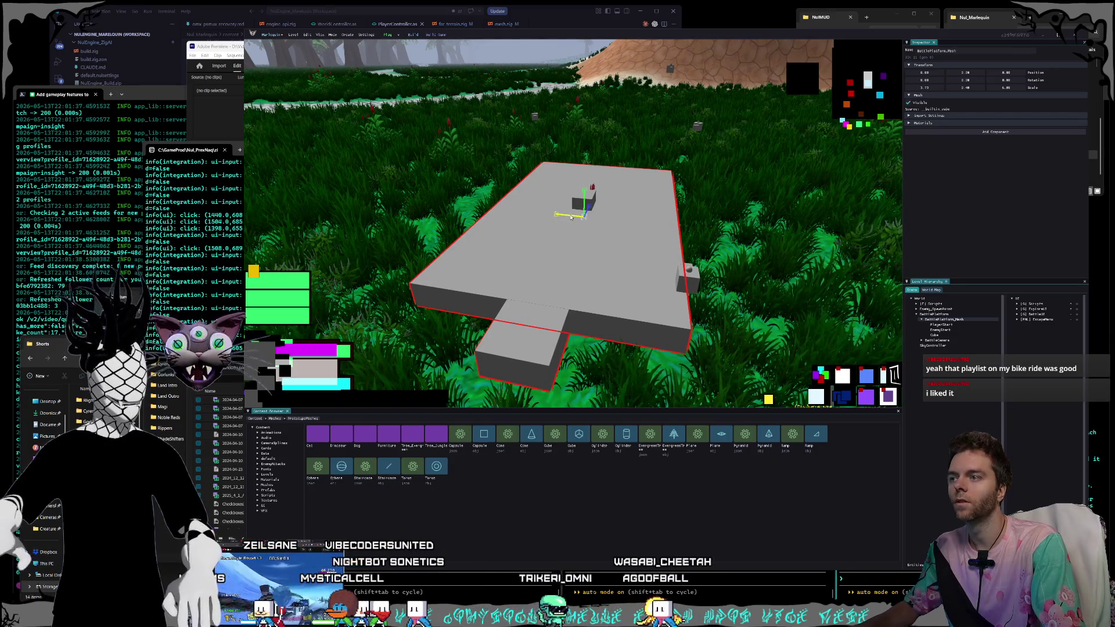
{"action": "left_click", "coordinate": [938, 335]}
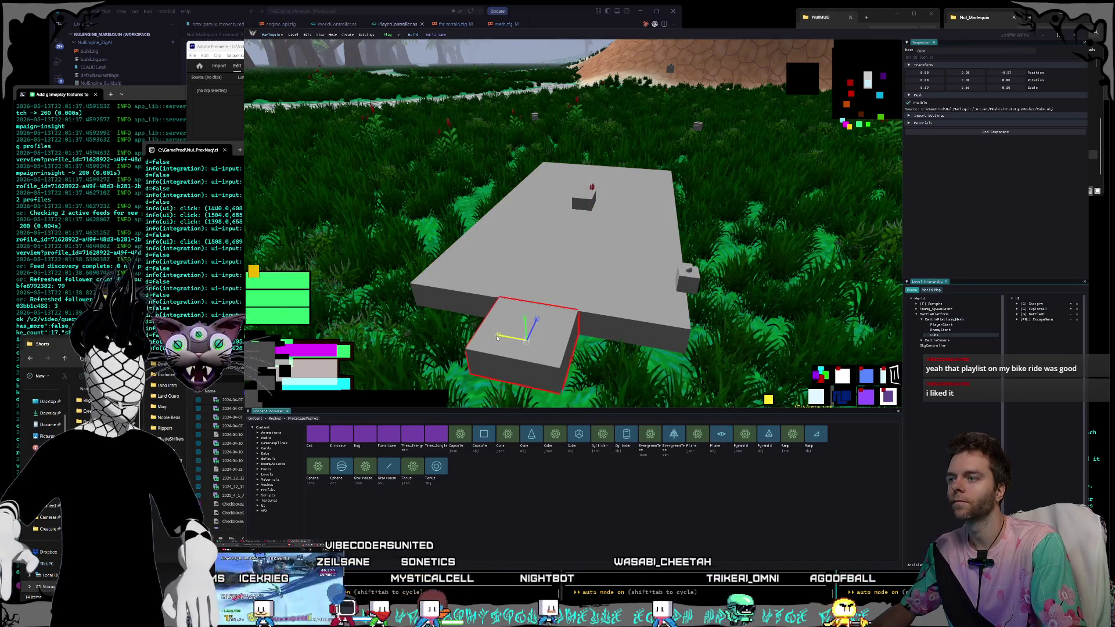
{"action": "left_click_drag", "start_coordinate": [500, 338], "coordinate": [523, 326]}
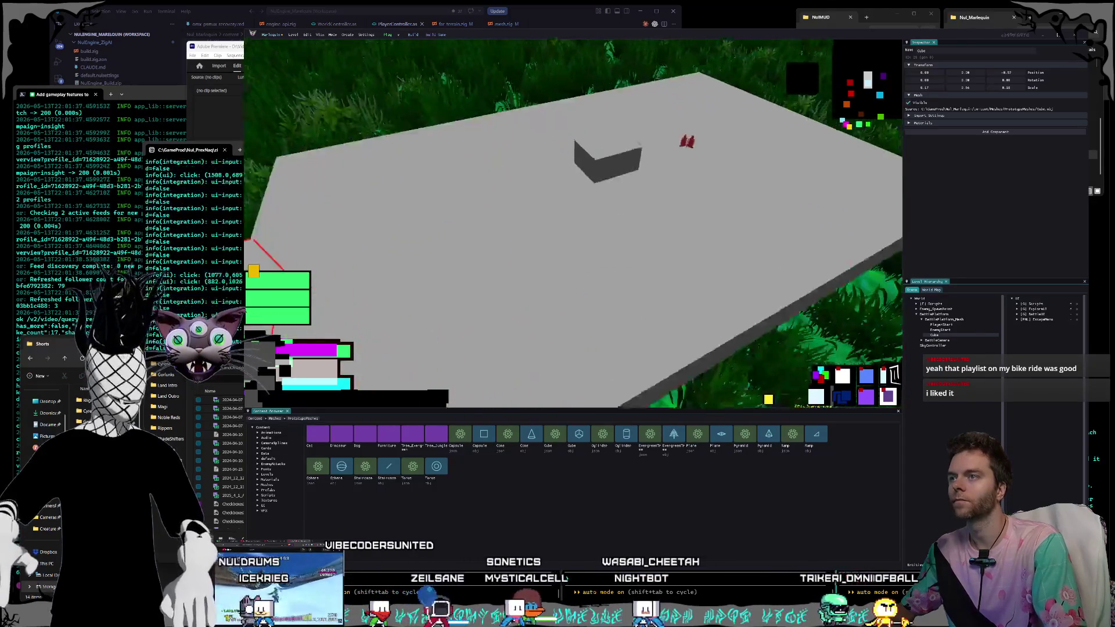
{"action": "left_click", "coordinate": [945, 316]}
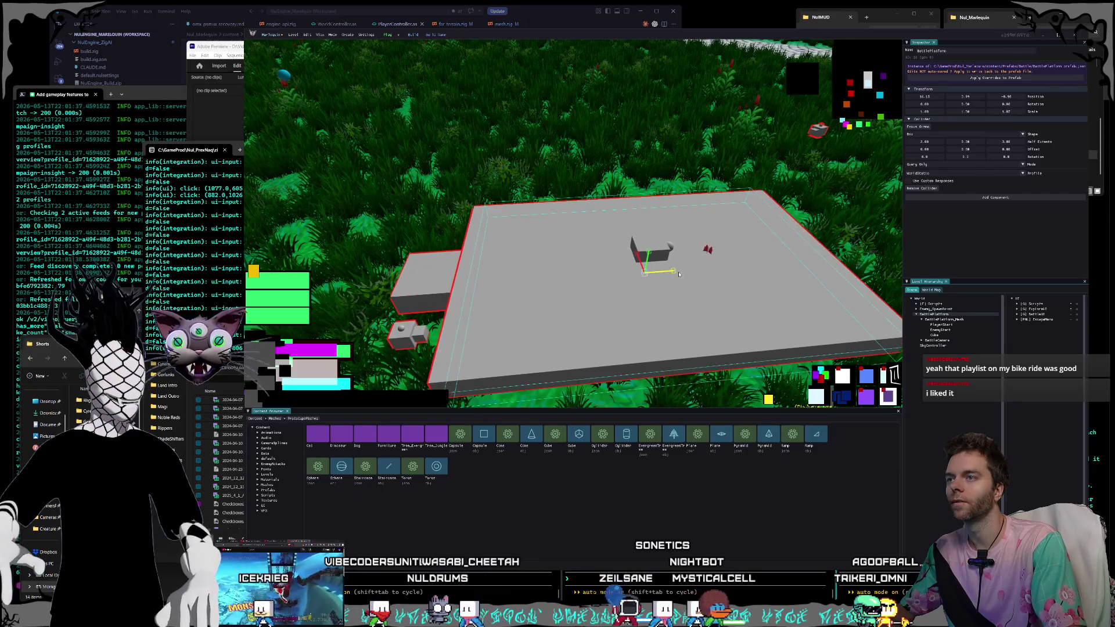
{"action": "key", "text": "f"}
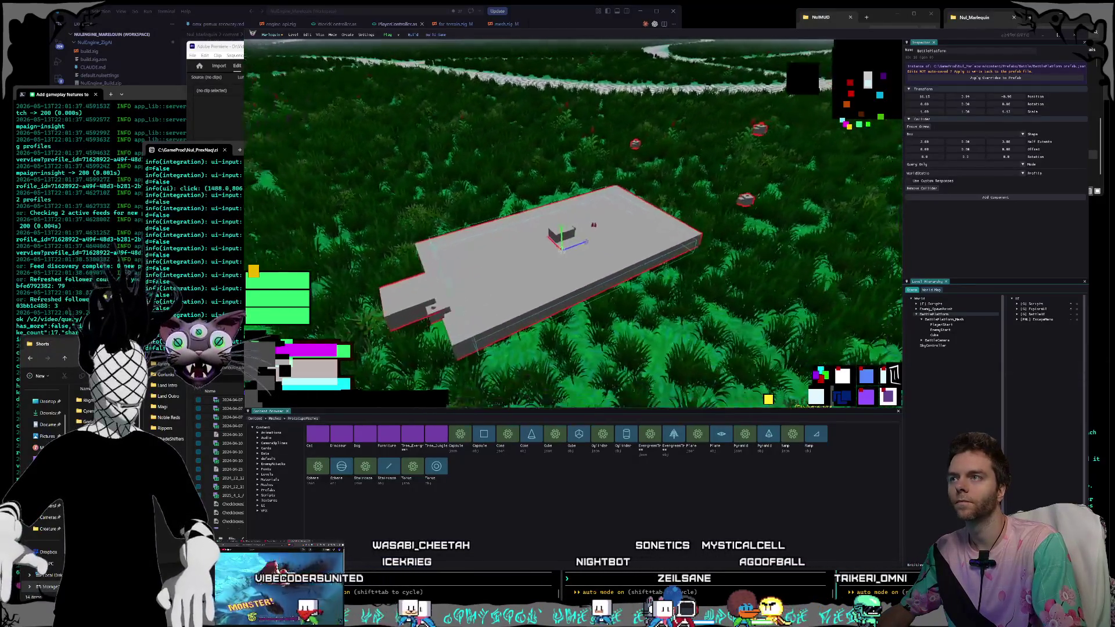
{"action": "left_click", "coordinate": [935, 335]}
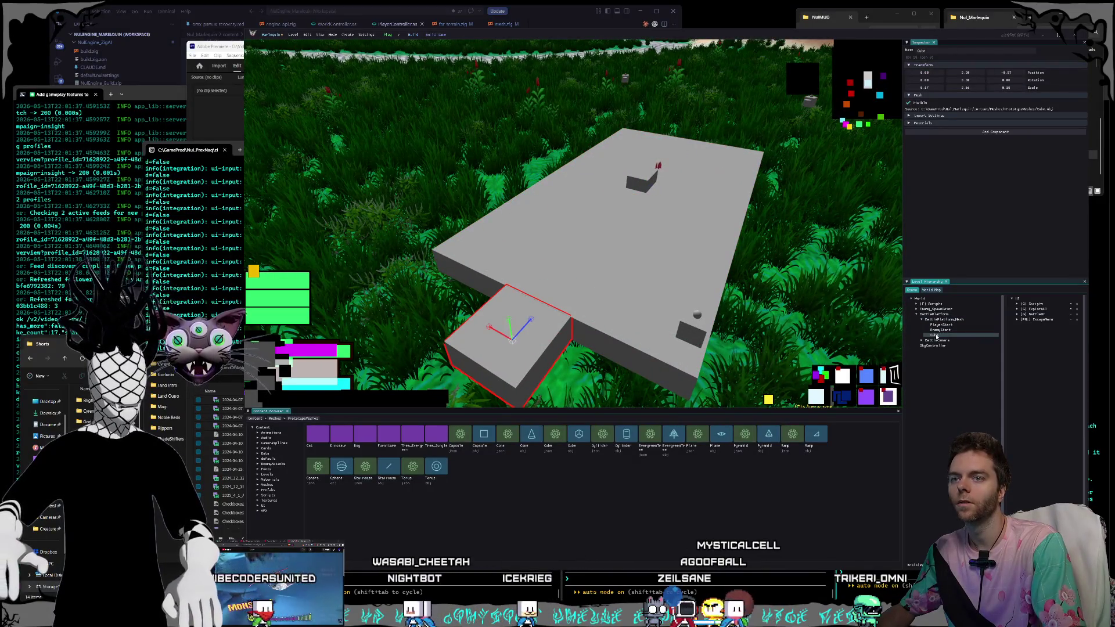
- Rename the Cube object to BluePlatform
{"action": "left_click", "coordinate": [936, 335]}
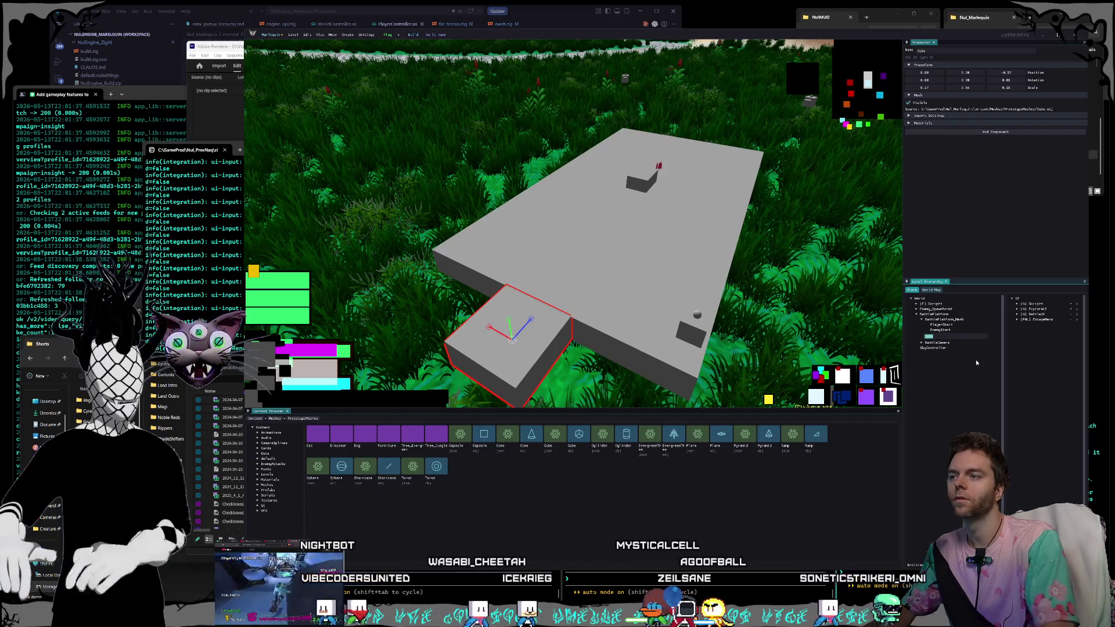
{"action": "key", "text": "BackSpace"}
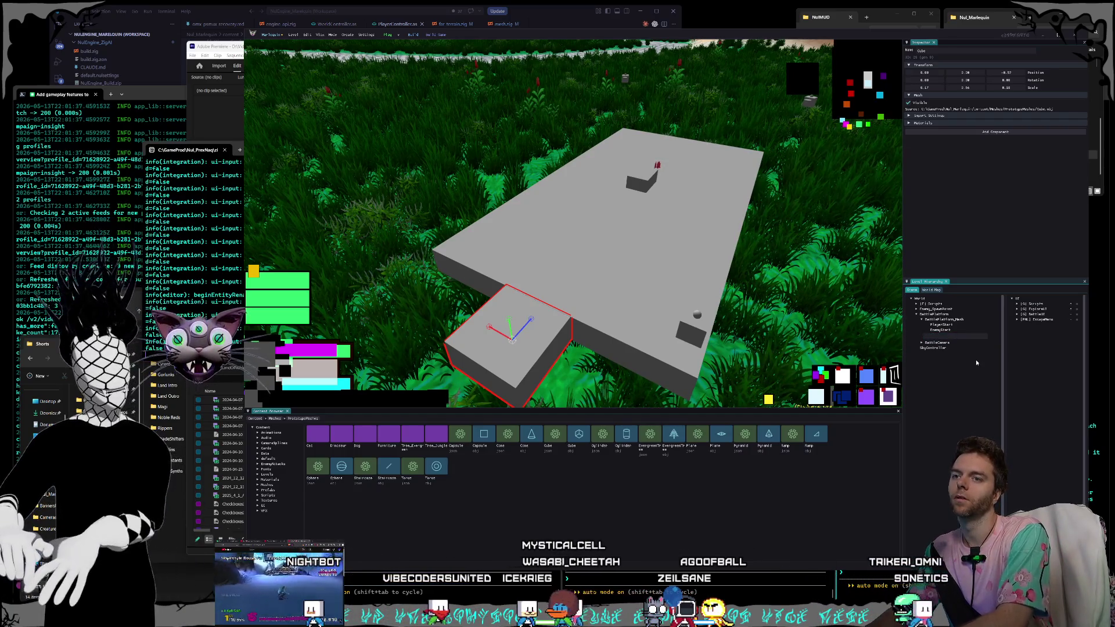
{"action": "type", "text": "Blue"}
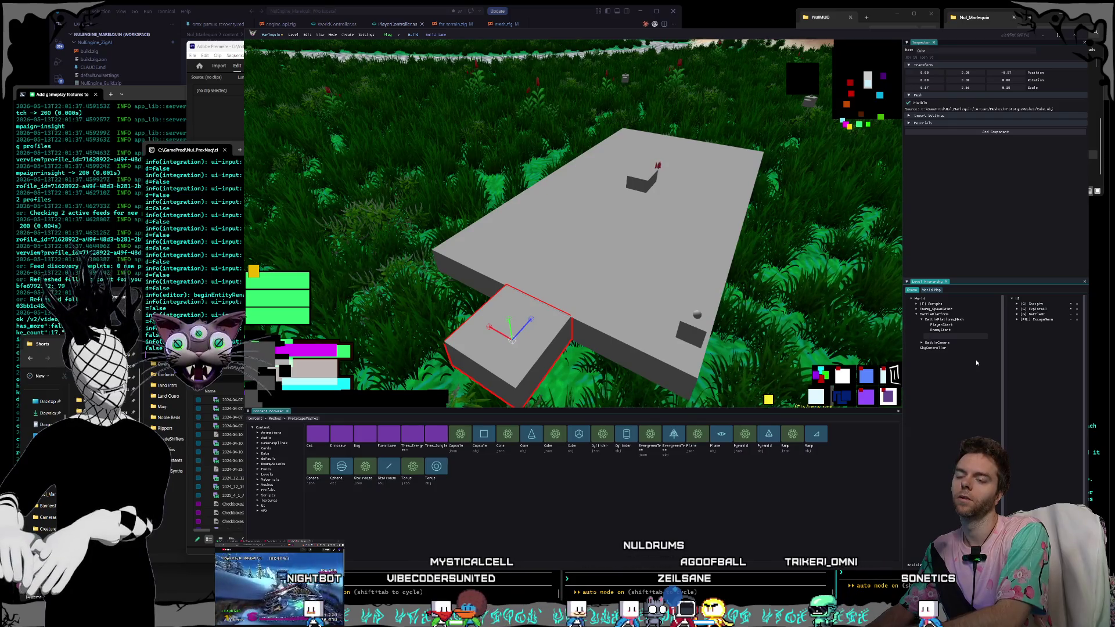
{"action": "type", "text": "Platform"}
{"action": "key", "text": "Return"}
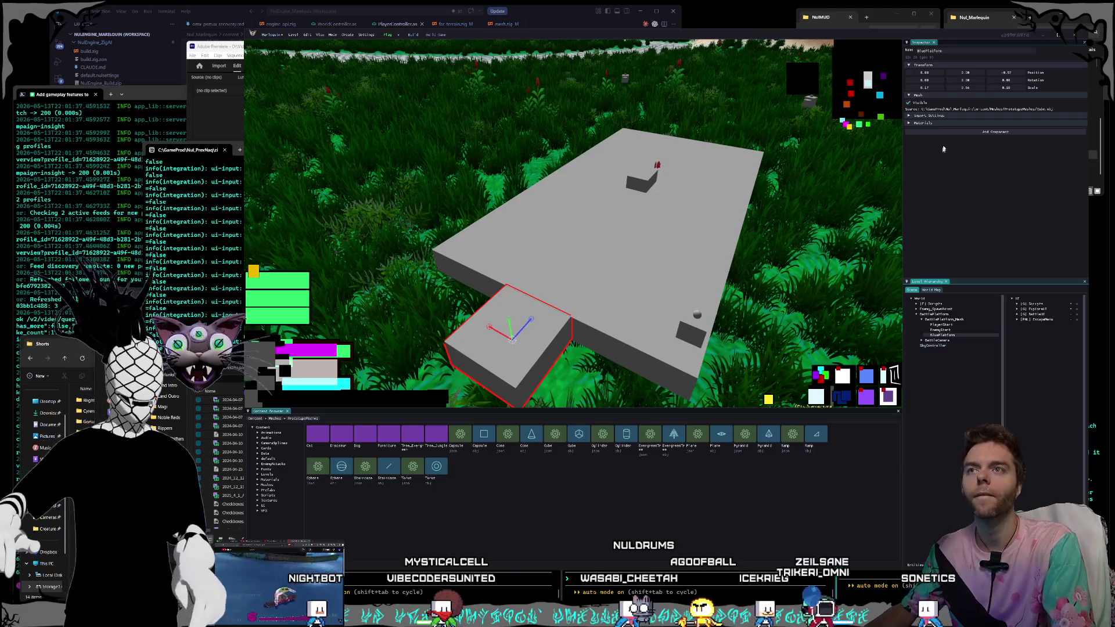
- Set BluePlatform's material Base Color to bright cyan and frame it in the view
{"action": "left_click", "coordinate": [922, 123]}
{"action": "left_click", "coordinate": [1022, 137]}
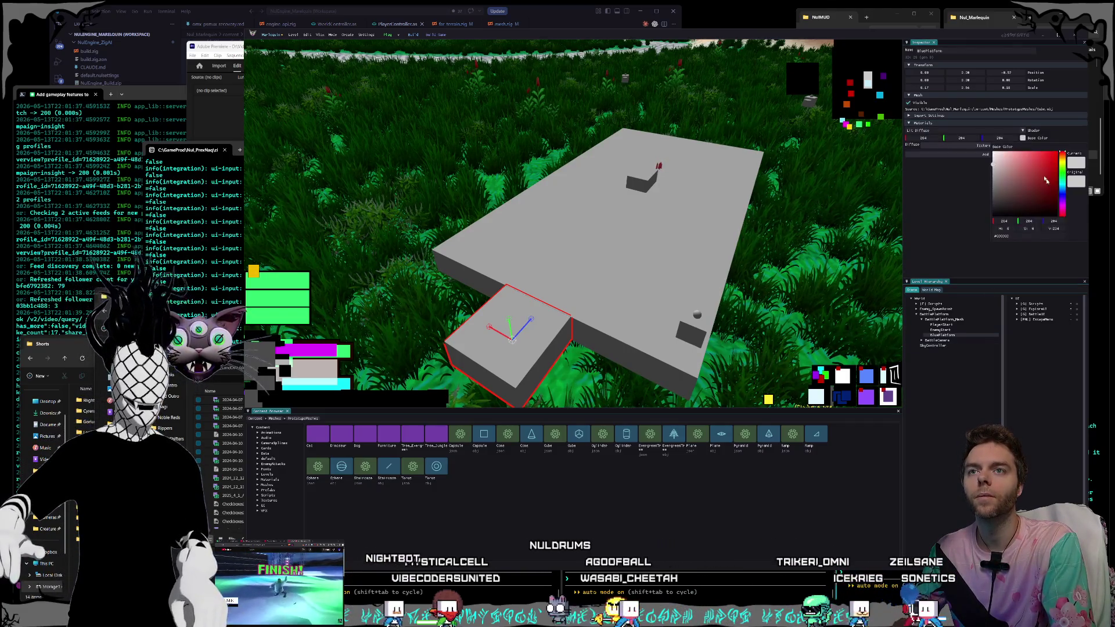
{"action": "mouse_move", "coordinate": [1057, 182]}
{"action": "left_mouse_down"}
{"action": "mouse_move", "coordinate": [1066, 199]}
{"action": "mouse_move", "coordinate": [1065, 188]}
{"action": "left_mouse_up"}
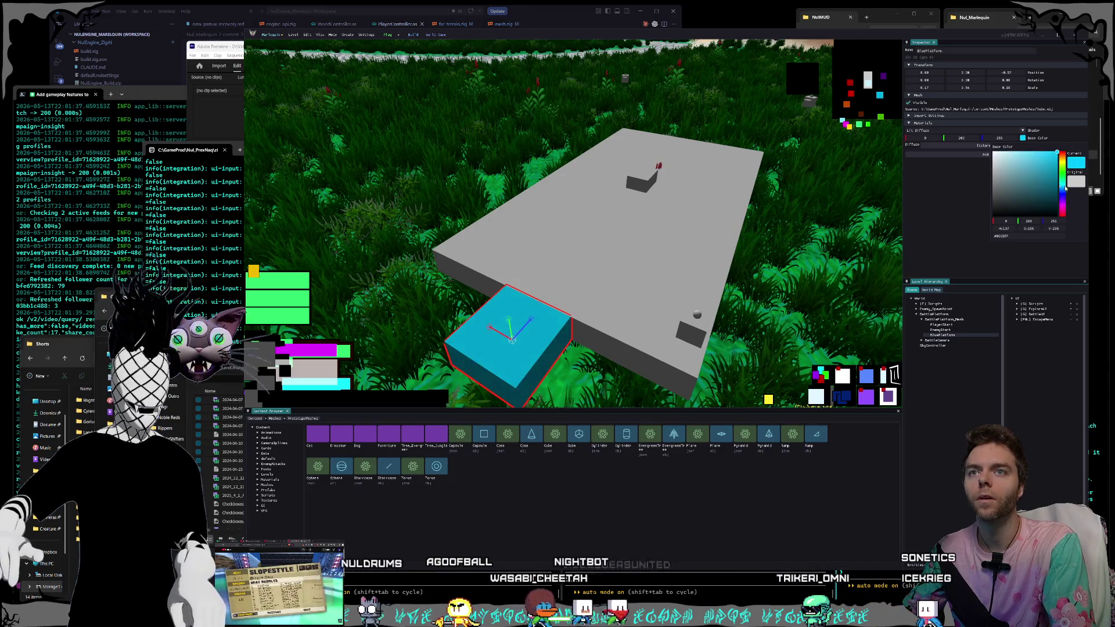
{"action": "left_click_drag", "start_coordinate": [798, 172], "coordinate": [732, 180]}
{"action": "double_click", "coordinate": [954, 334]}
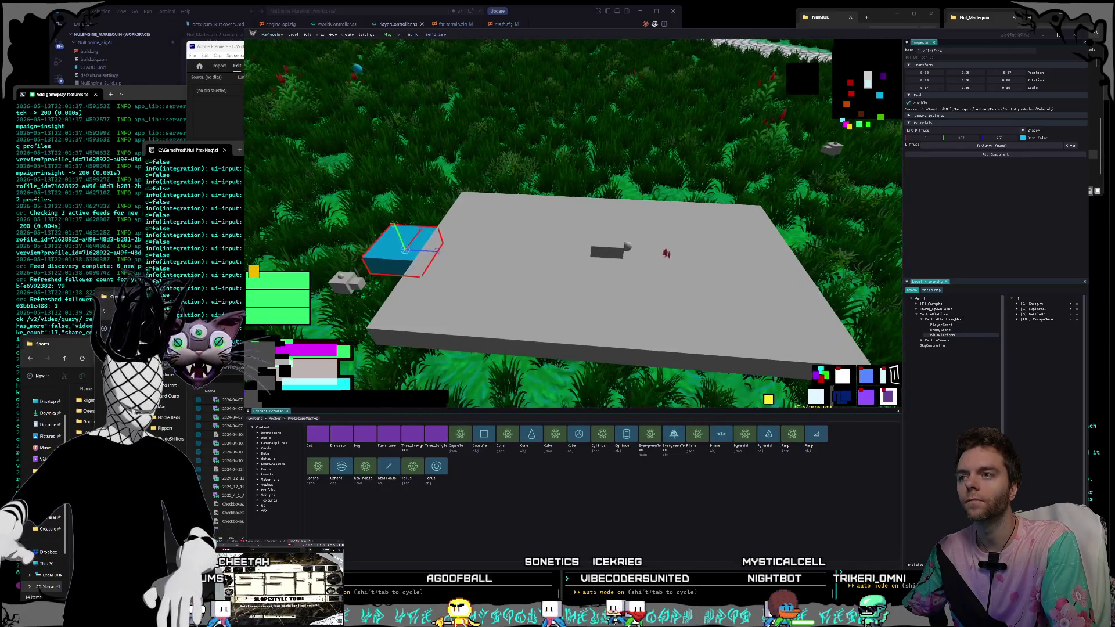
{"action": "left_click", "coordinate": [941, 330]}
{"action": "left_click", "coordinate": [947, 335]}
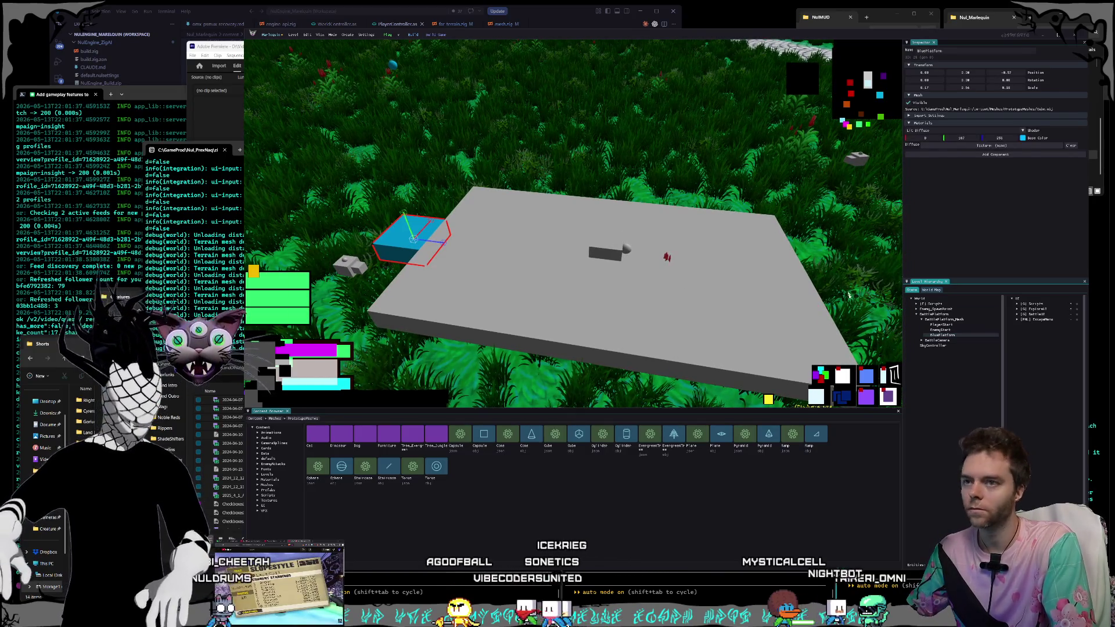
{"action": "left_click", "coordinate": [958, 320]}
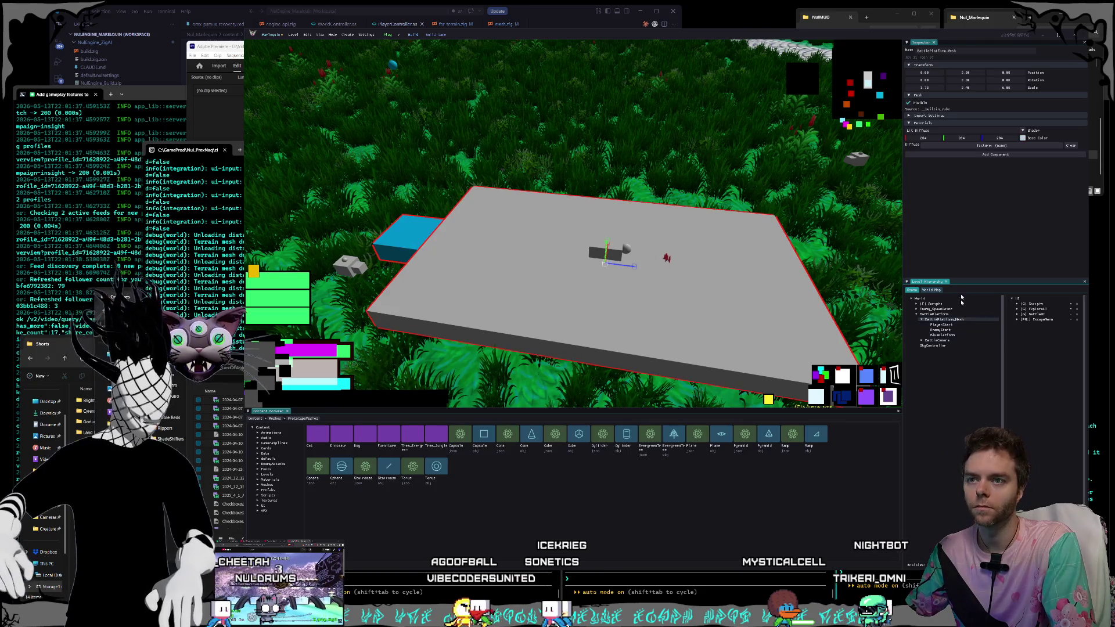
- Set BattlePlatform_Mesh's Base Color to a yellow-hue dark gold
{"action": "left_click", "coordinate": [1023, 138]}
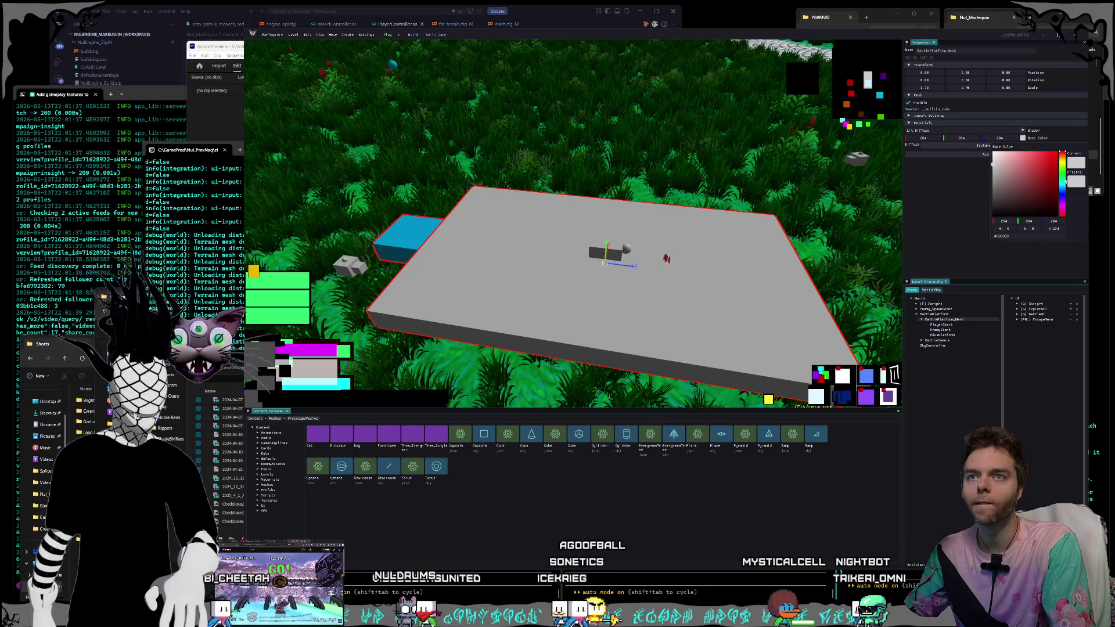
{"action": "left_click", "coordinate": [1063, 163]}
{"action": "mouse_move", "coordinate": [1054, 168]}
{"action": "left_mouse_down"}
{"action": "mouse_move", "coordinate": [1040, 191]}
{"action": "mouse_move", "coordinate": [1092, 181]}
{"action": "left_mouse_up"}
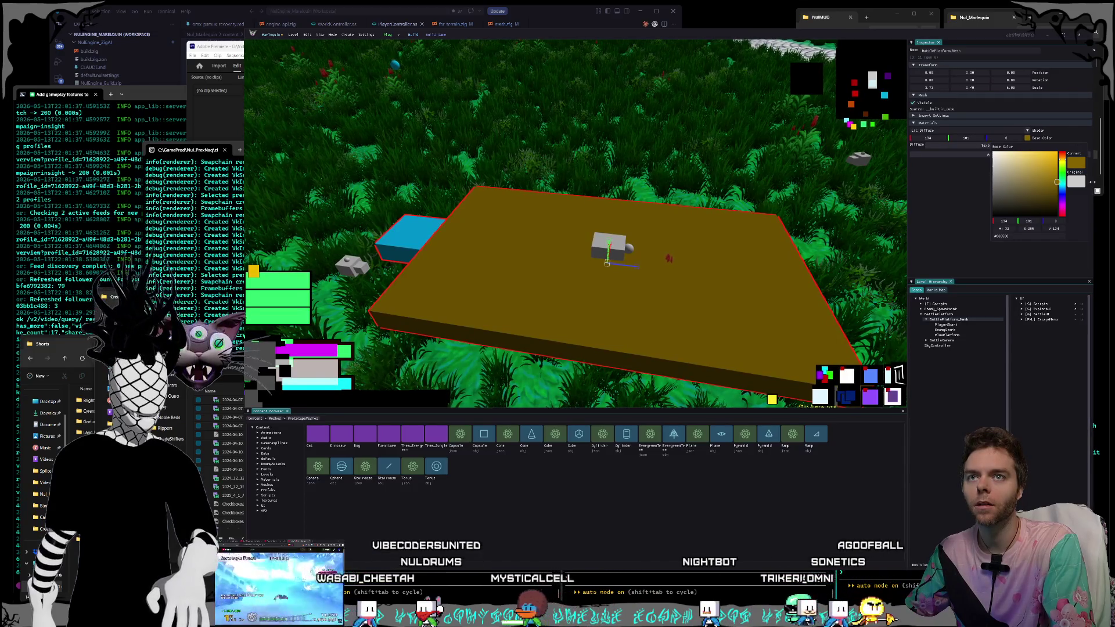
{"action": "left_click_drag", "start_coordinate": [1064, 178], "coordinate": [1063, 183]}
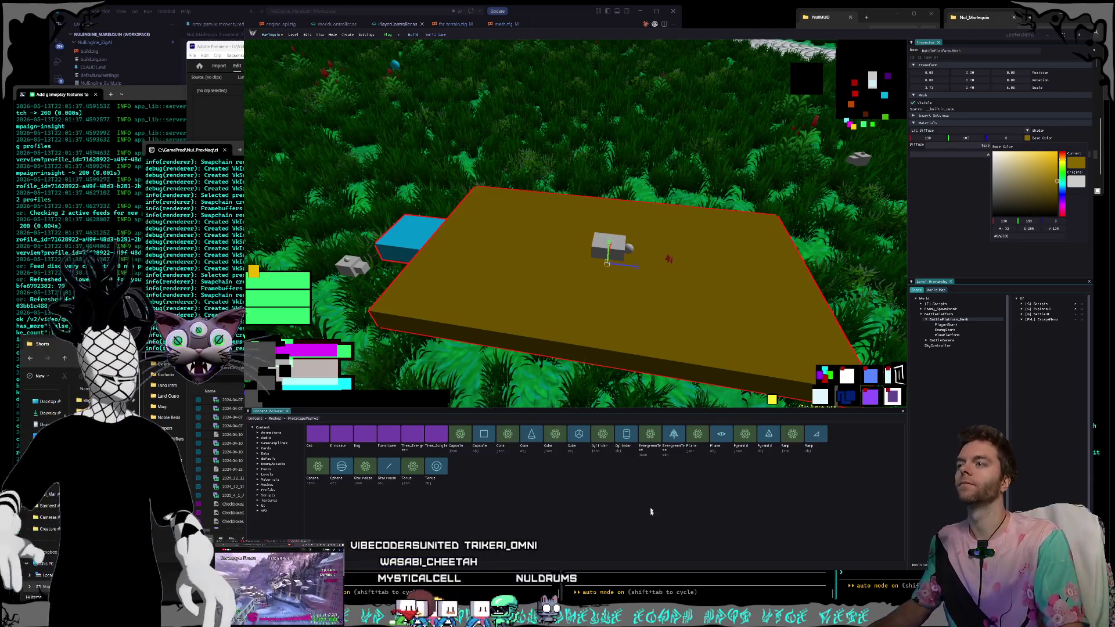
- Darken the battle platform's base colour from gold to a brown shade
{"action": "key", "text": "s"}
{"action": "key", "text": "w"}
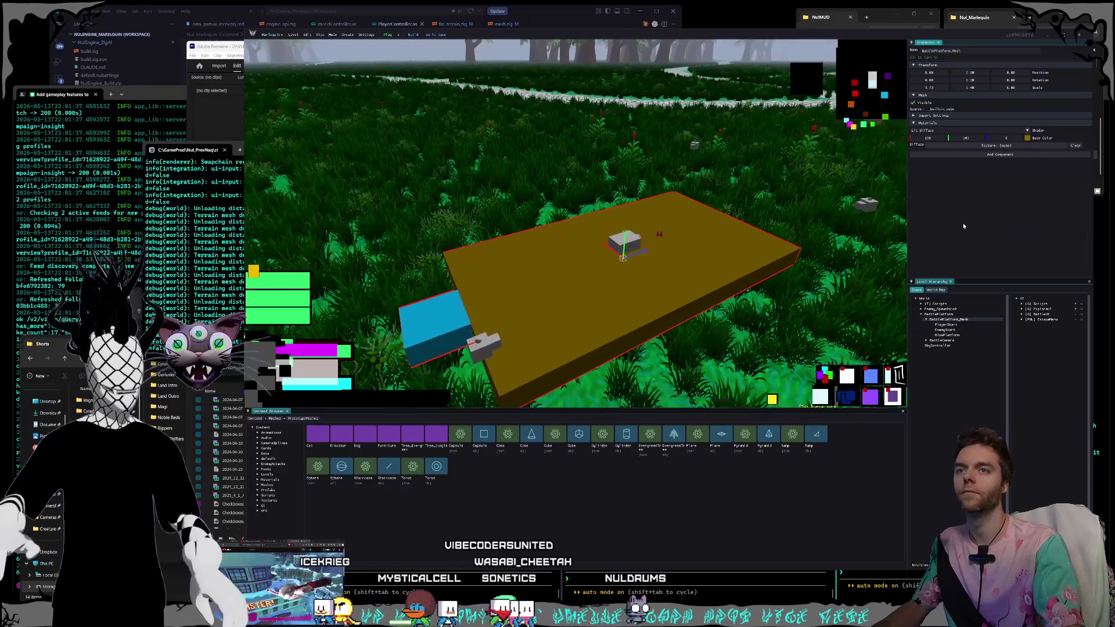
{"action": "left_click", "coordinate": [1028, 138]}
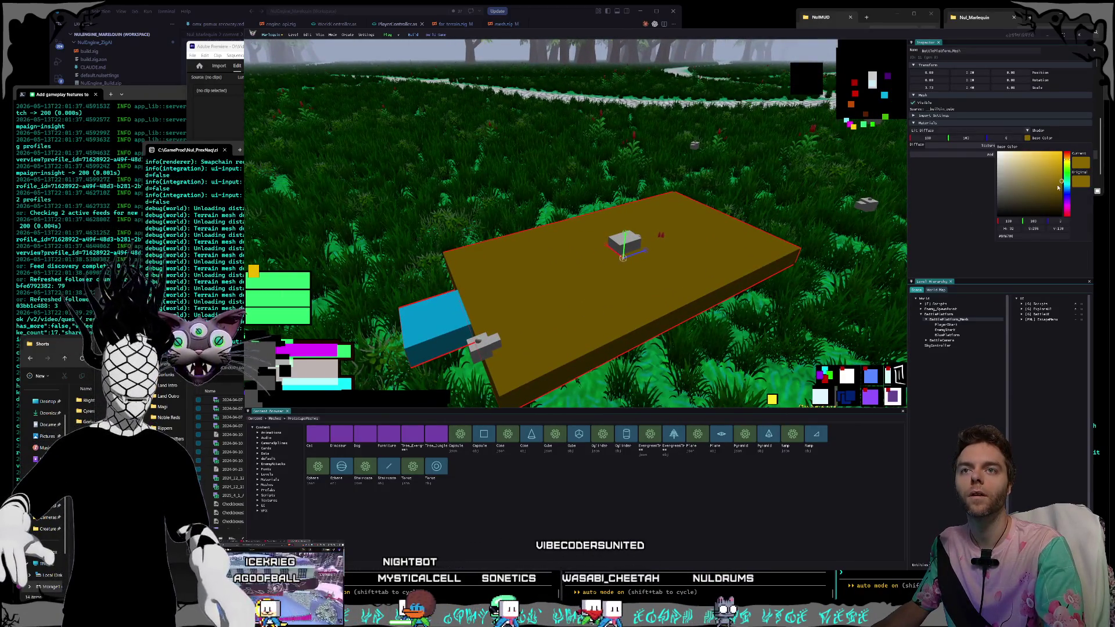
{"action": "left_click", "coordinate": [1062, 192]}
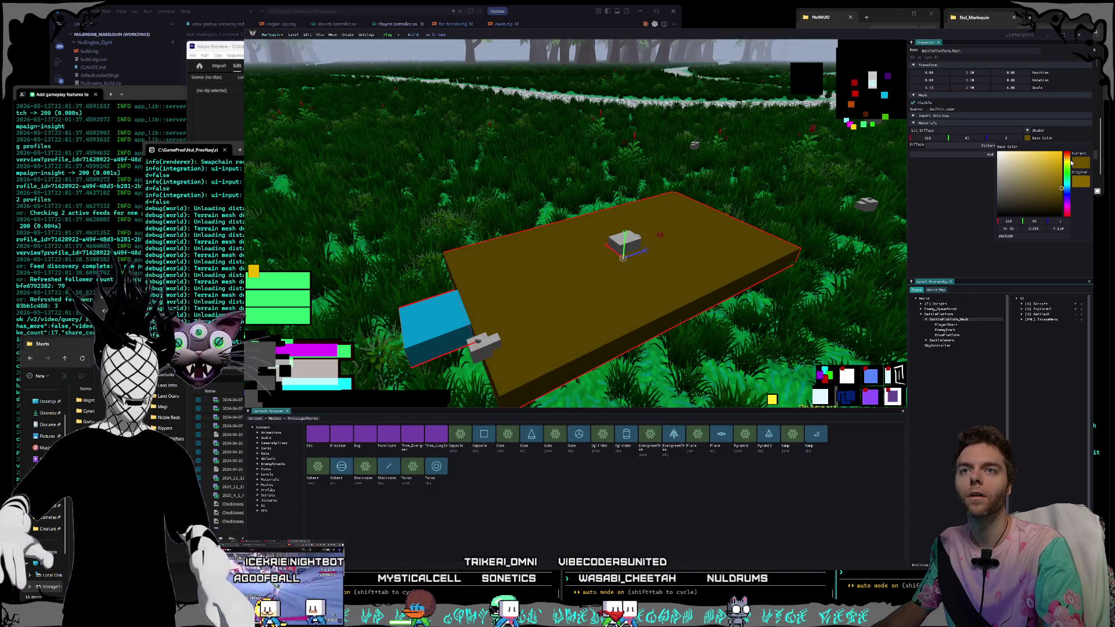
{"action": "left_click_drag", "start_coordinate": [1072, 165], "coordinate": [1044, 179]}
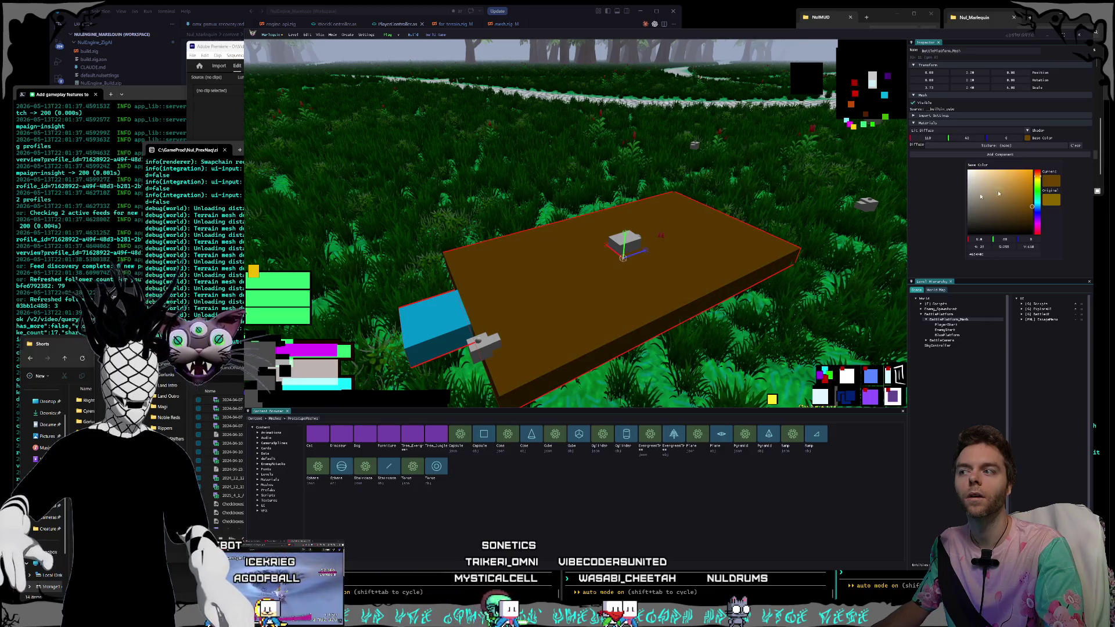
{"action": "left_click_drag", "start_coordinate": [716, 204], "coordinate": [858, 248]}
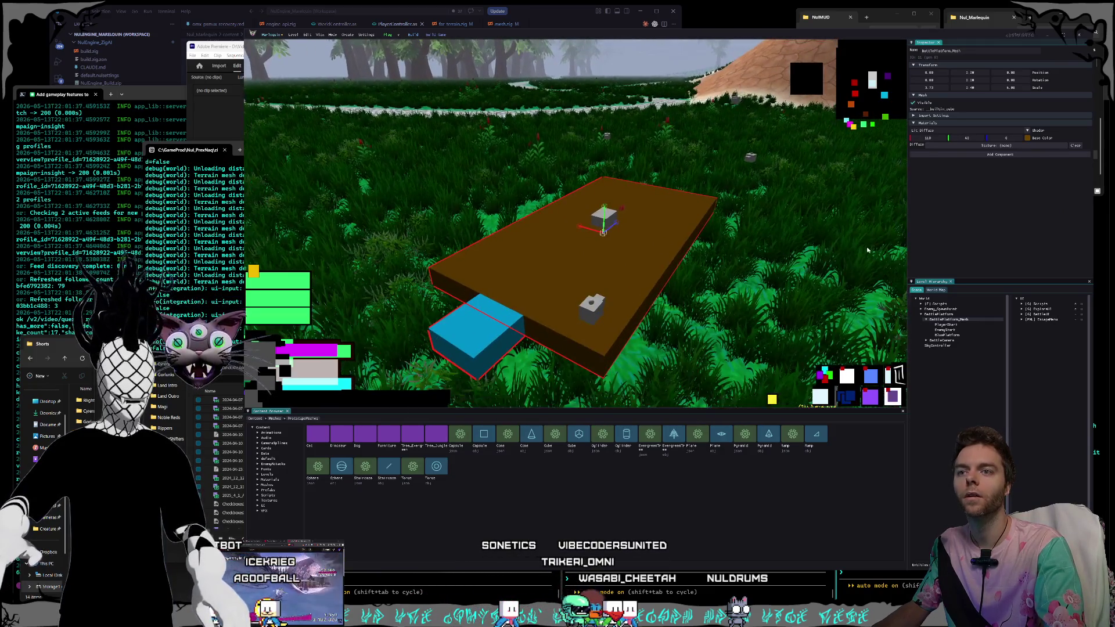
- Select the BattlePlatform object, then bring the Obsidian Scripts note to the front
{"action": "left_click", "coordinate": [941, 314]}
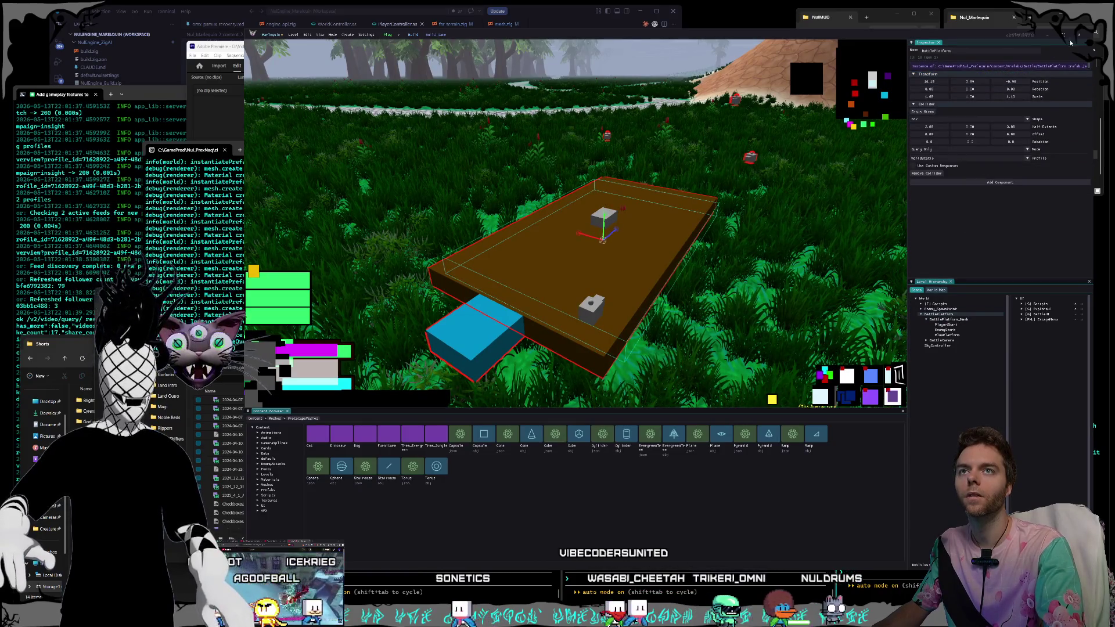
{"action": "key", "text": "alt+Tab"}
{"action": "left_click", "coordinate": [660, 417]}
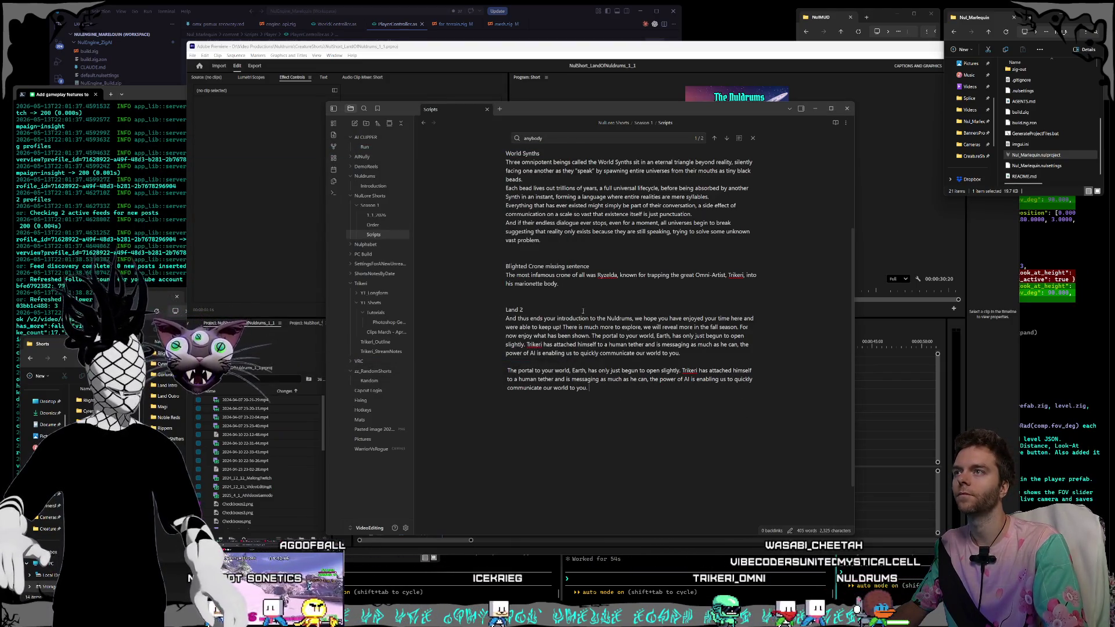
- Correct the misspelled 'fomr' to 'Nuldrums' and remove 'slightly' from the last paragraph
{"action": "left_click_drag", "start_coordinate": [550, 109], "coordinate": [535, 86]}
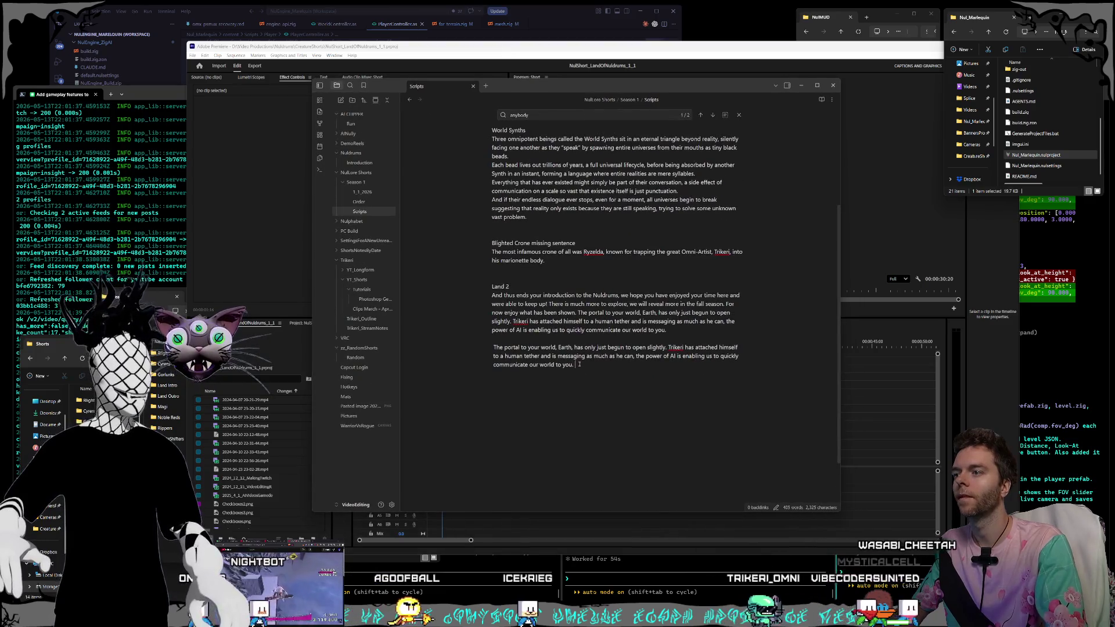
{"action": "left_click", "coordinate": [578, 364]}
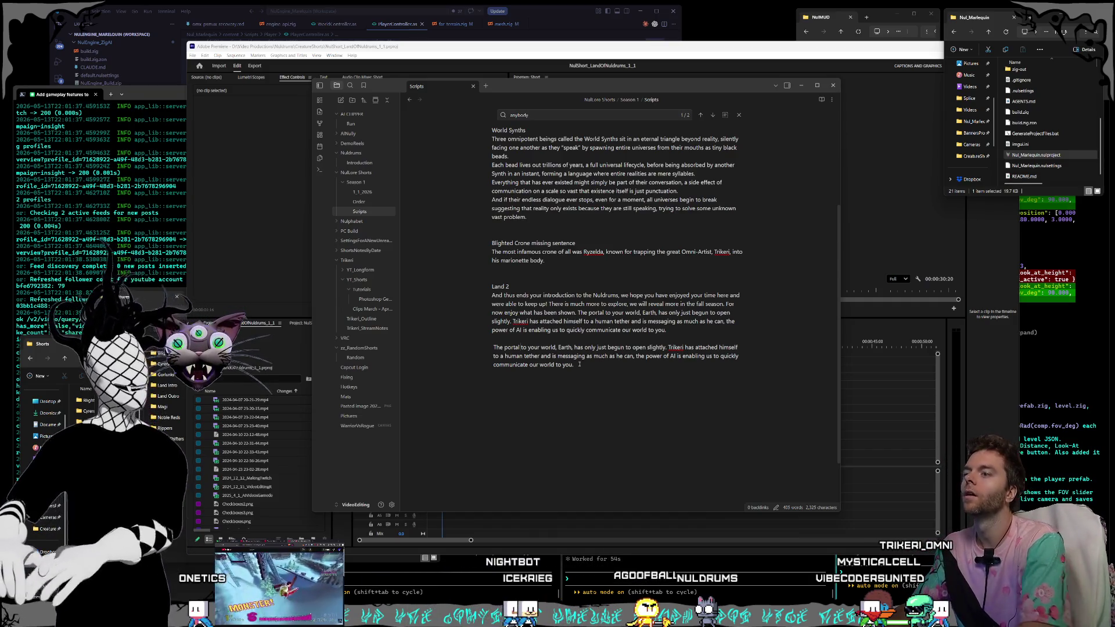
{"action": "type", "text": "form"}
{"action": "key", "text": "BackSpace"}
{"action": "key", "text": "BackSpace"}
{"action": "key", "text": "BackSpace"}
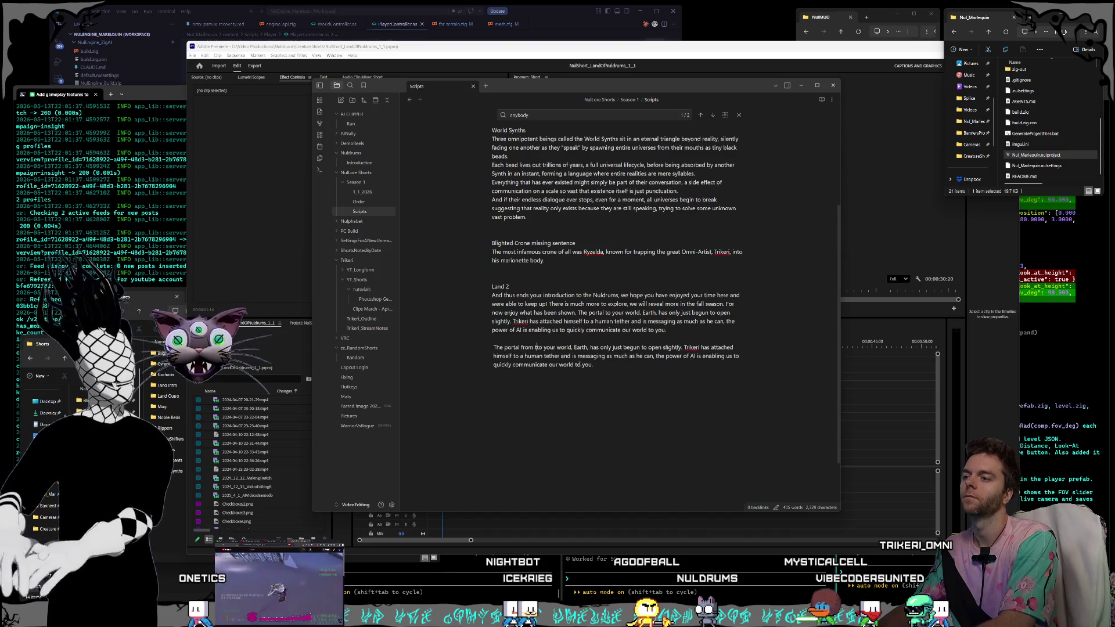
{"action": "type", "text": "Nuldrums"}
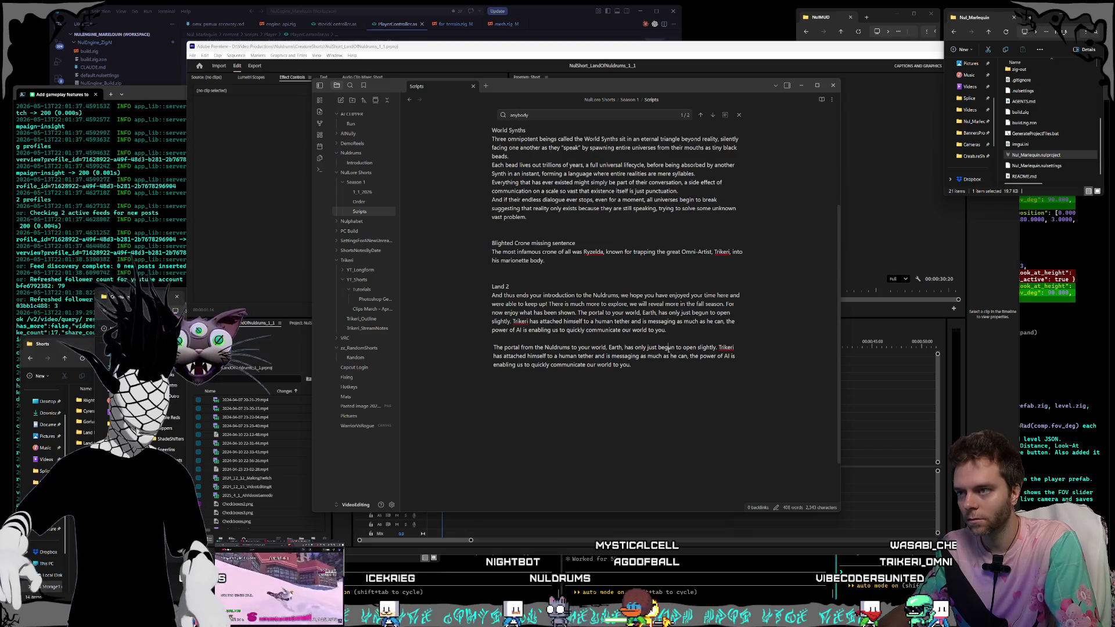
{"action": "left_click_drag", "start_coordinate": [716, 348], "coordinate": [699, 347]}
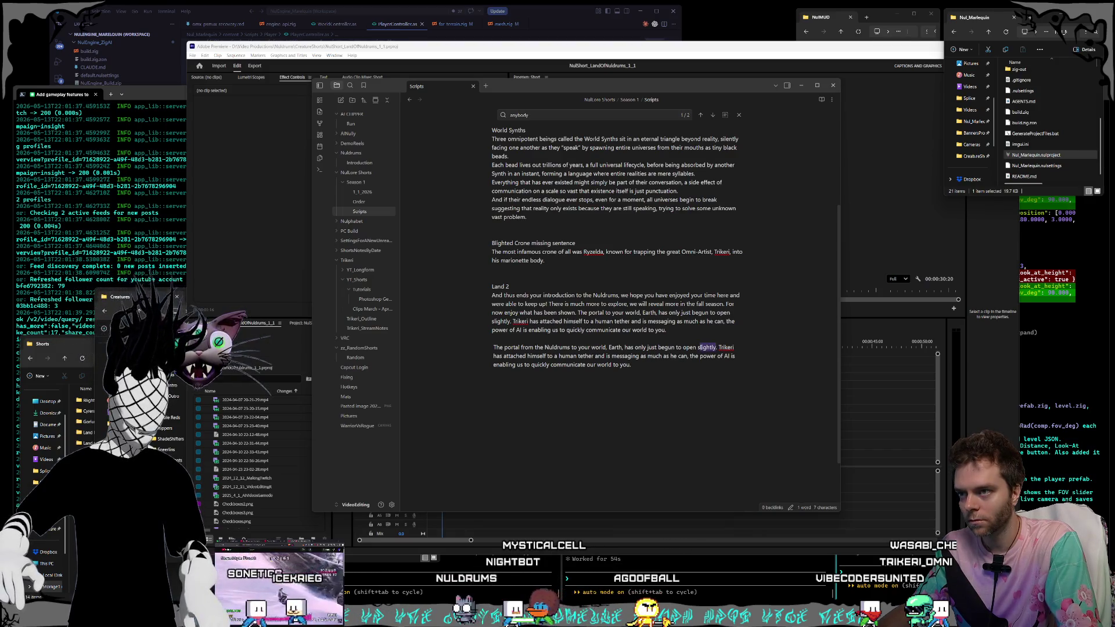
{"action": "key", "text": "BackSpace"}
{"action": "key", "text": "BackSpace"}
{"action": "key", "text": "BackSpace"}
{"action": "key", "text": "Delete"}
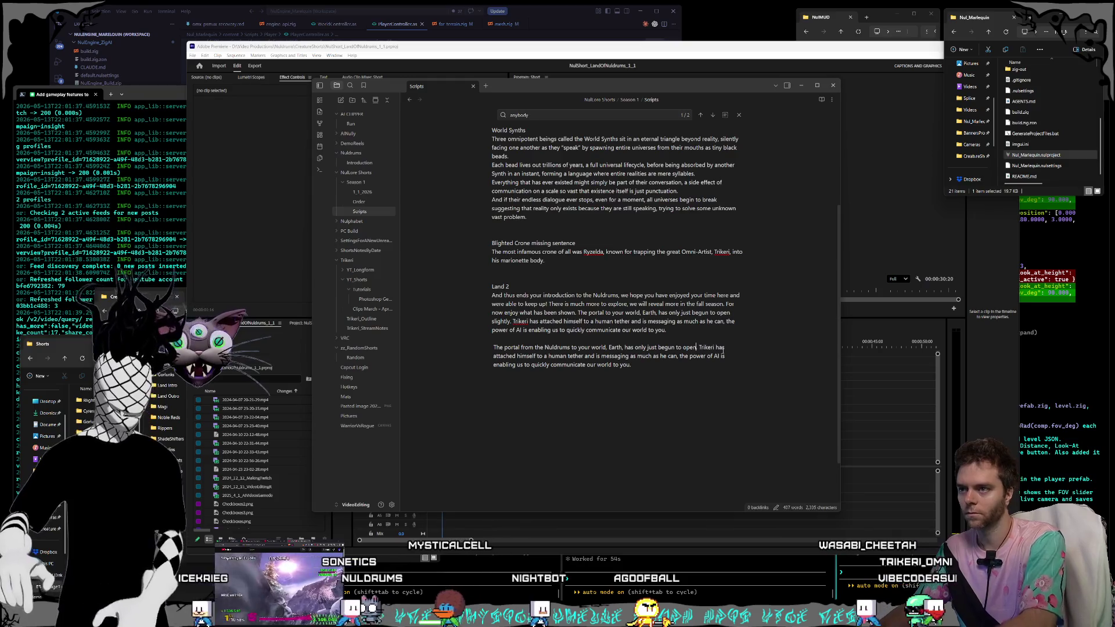
{"action": "type", "text": "."}
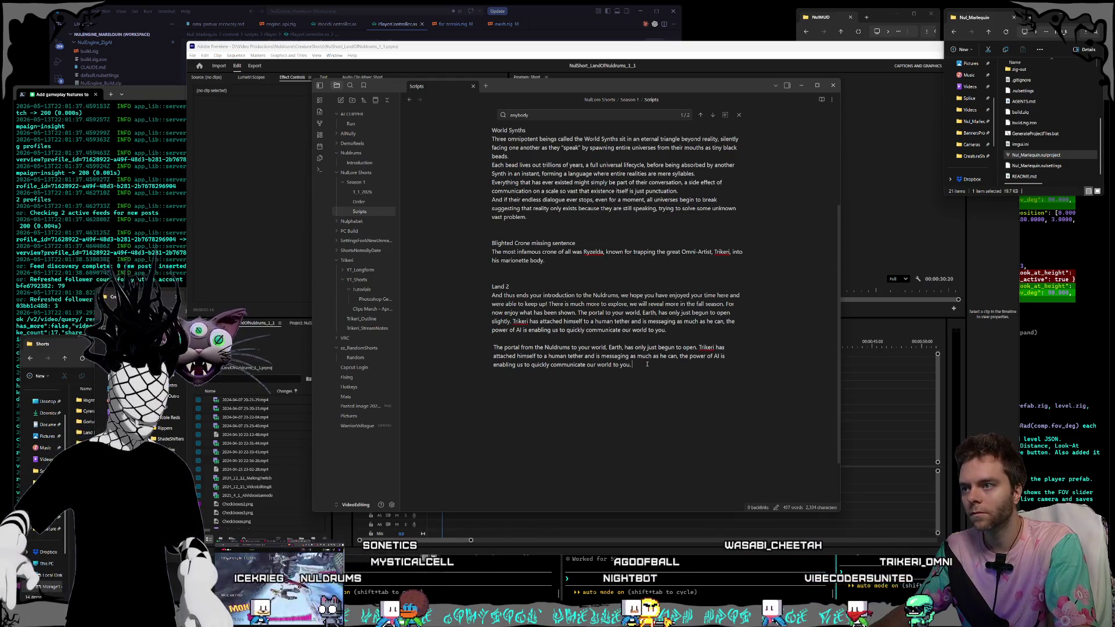
- Insert 'about our realm' after 'he can' in the closing paragraph
{"action": "left_click", "coordinate": [646, 364]}
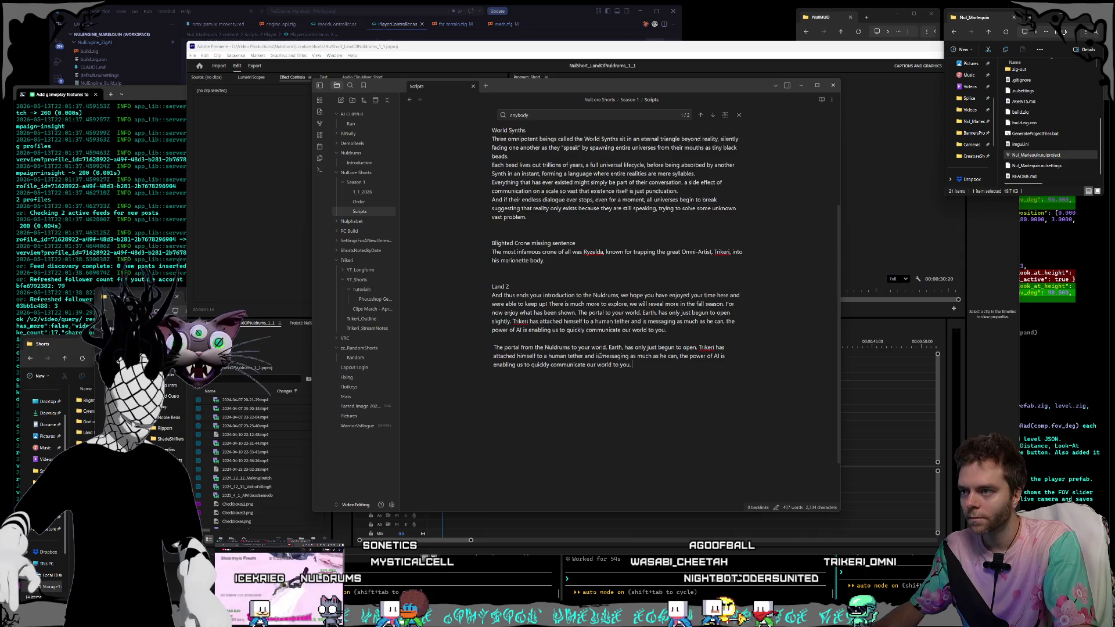
{"action": "key", "text": "Up"}
{"action": "key", "text": "ctrl+Right"}
{"action": "key", "text": "ctrl+Right"}
{"action": "key", "text": "ctrl+Right"}
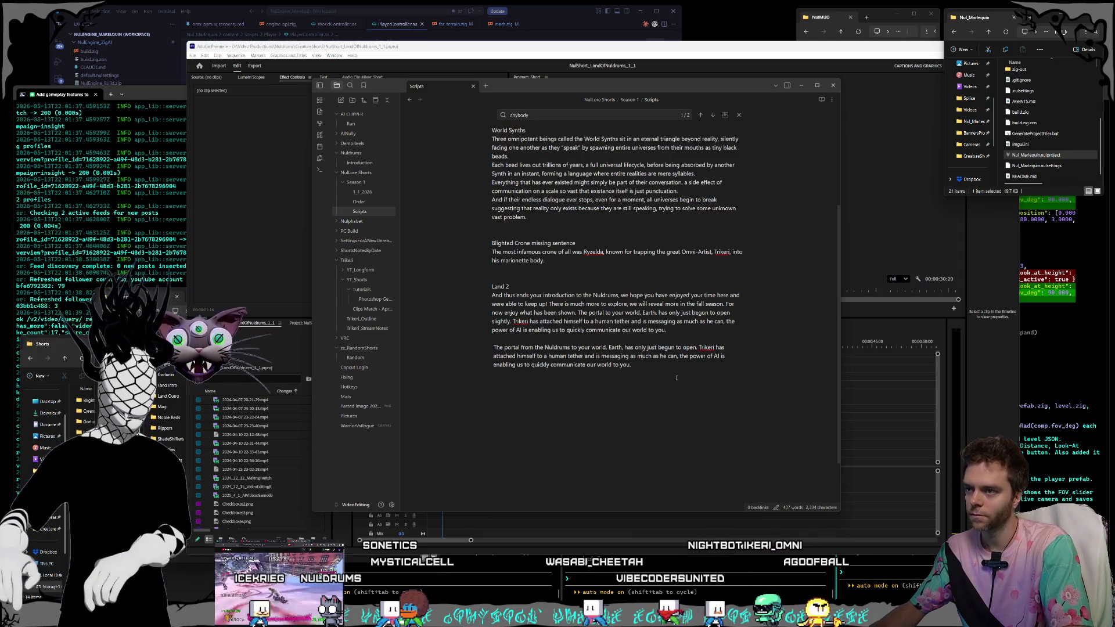
{"action": "type", "text": "about t"}
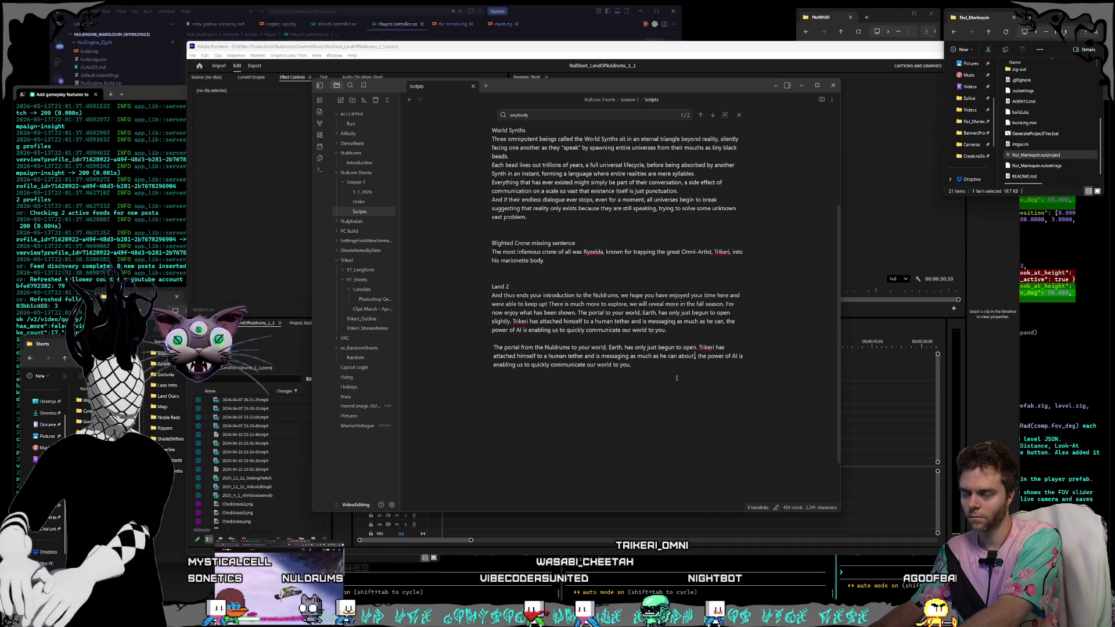
{"action": "type", "text": "our"}
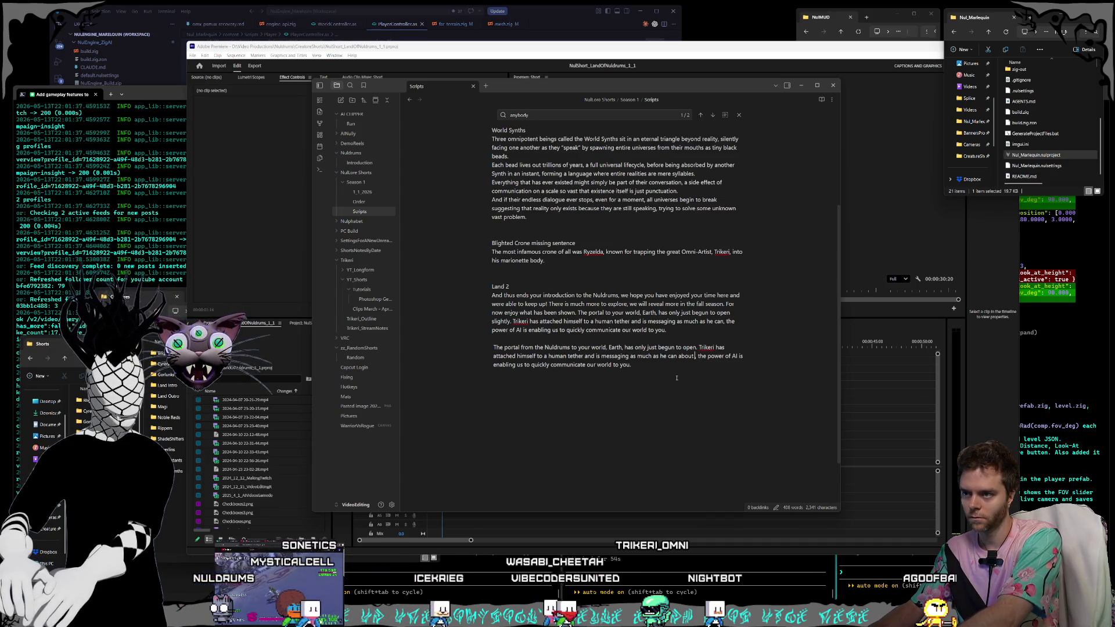
{"action": "type", "text": " re"}
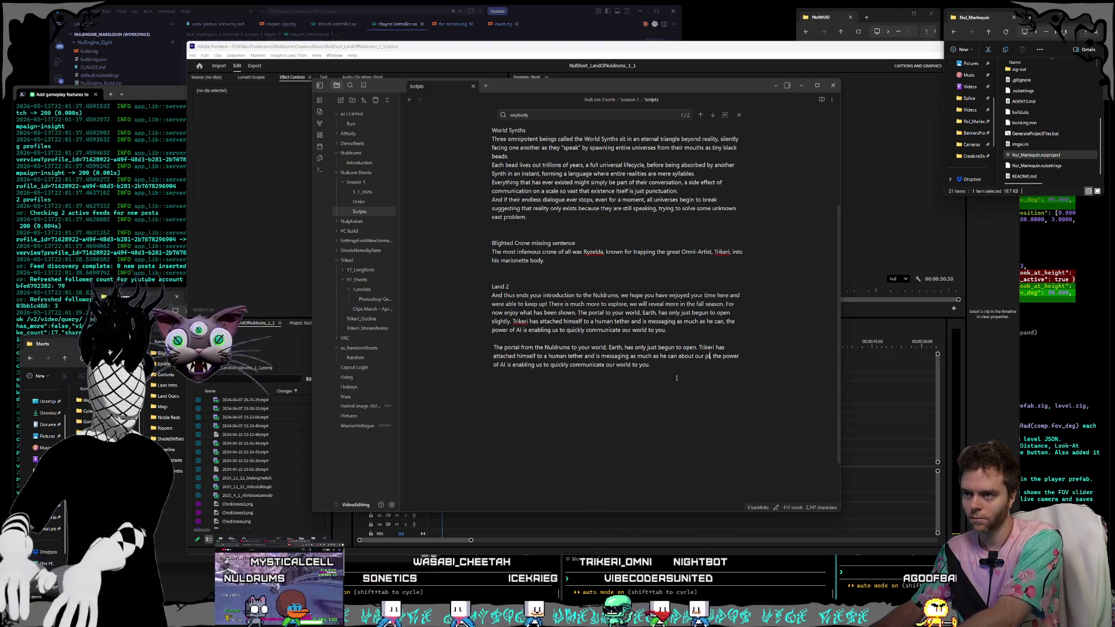
{"action": "type", "text": "alm"}
- End the sentence after 'our realm' and begin a new one with 'The power'
{"action": "left_click", "coordinate": [676, 378]}
{"action": "key", "text": "ctrl+z"}
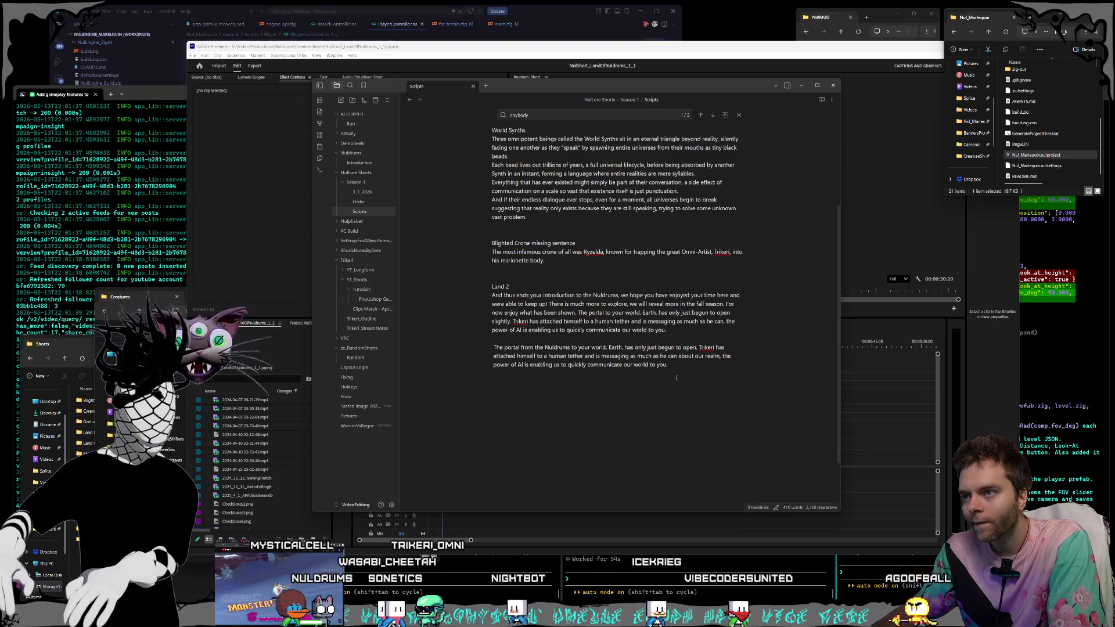
{"action": "type", "text": "."}
{"action": "key", "text": "Delete"}
{"action": "type", "text": "T"}
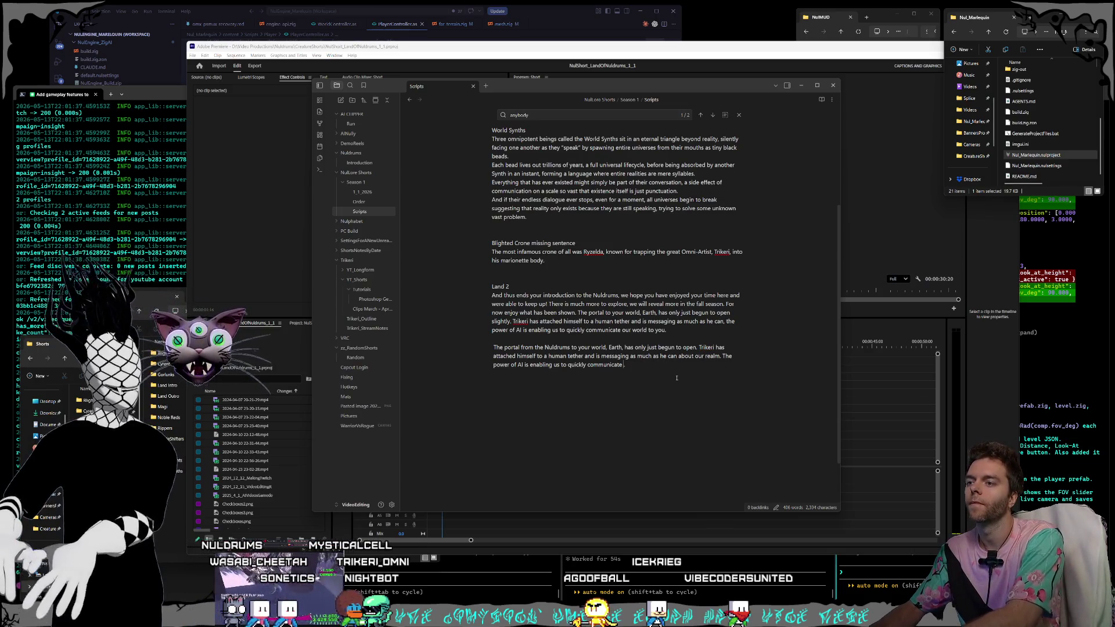
{"action": "key", "text": "BackSpace"}
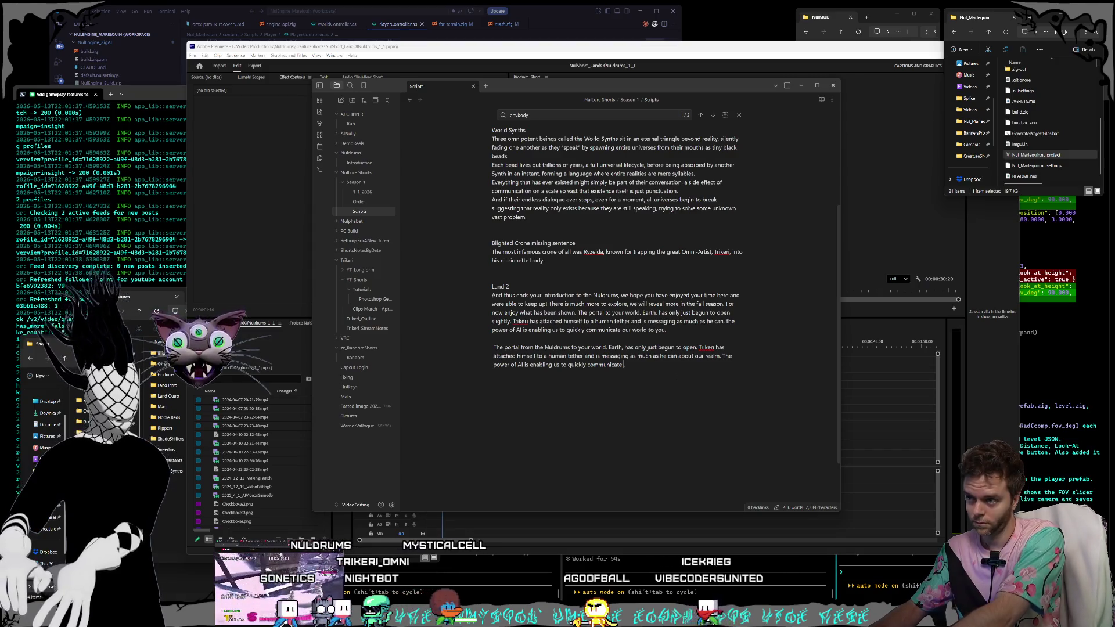
- Replace 'quickly communicate' with 'accelerate the rate of communication with you Earthlings' and add the Nuldrums closing line
{"action": "key", "text": "ctrl+BackSpace"}
{"action": "key", "text": "ctrl+BackSpace"}
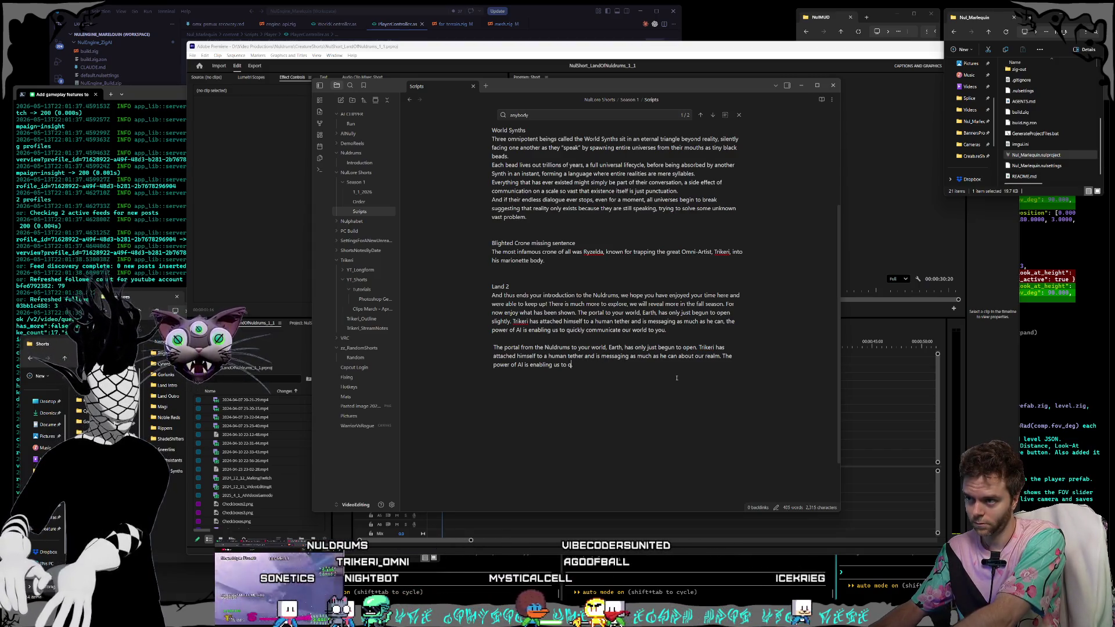
{"action": "type", "text": "accelerate the rate of c"}
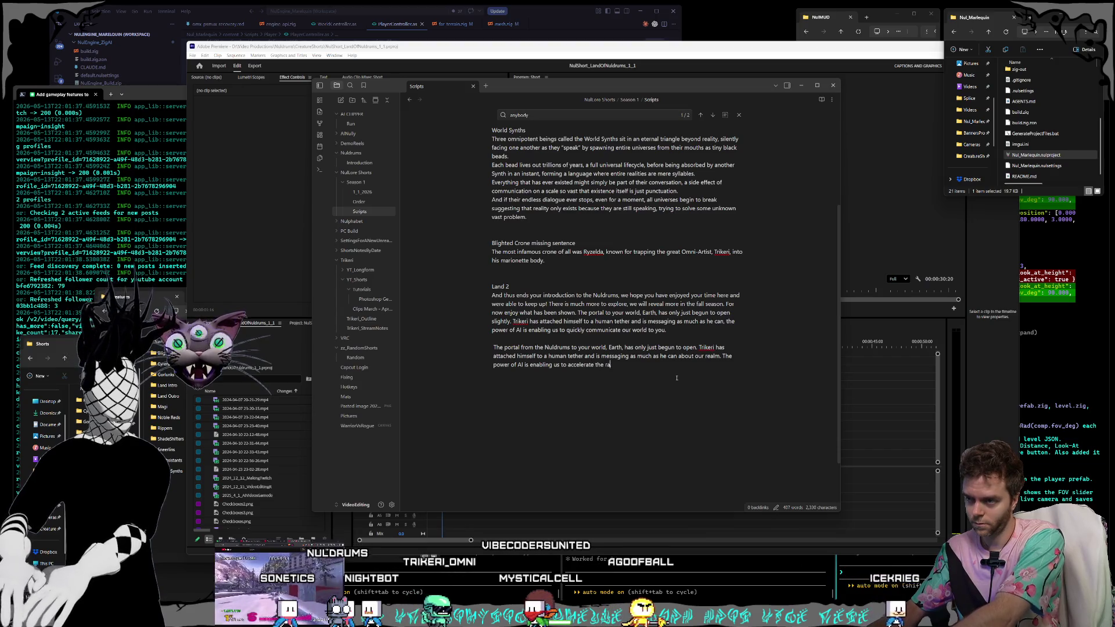
{"action": "type", "text": "ommunic"}
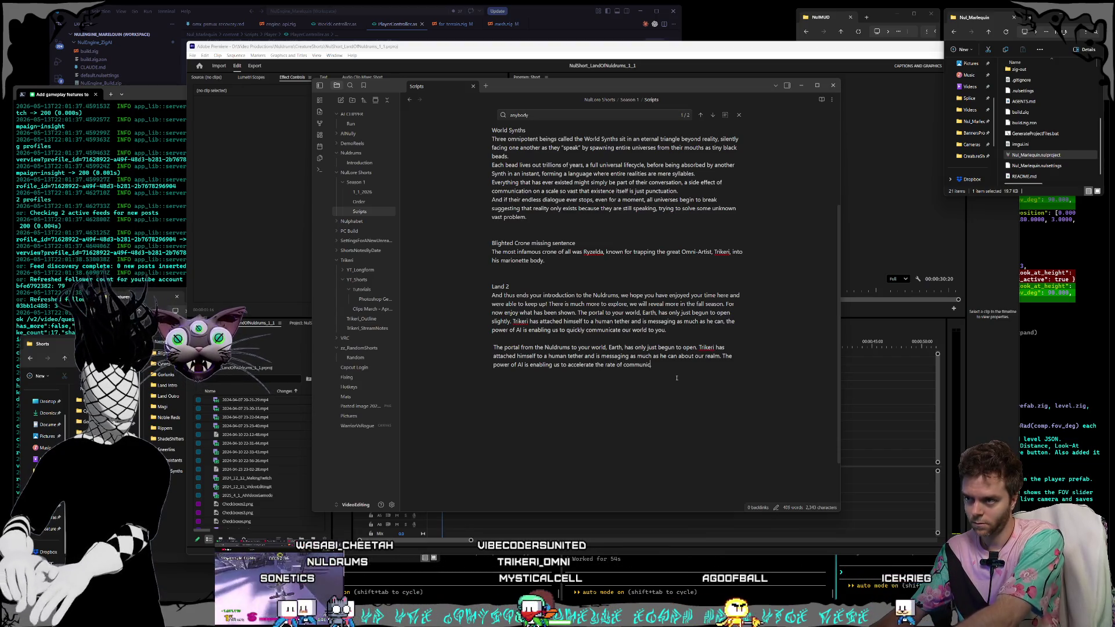
{"action": "type", "text": "ation. with you Earthlings."}
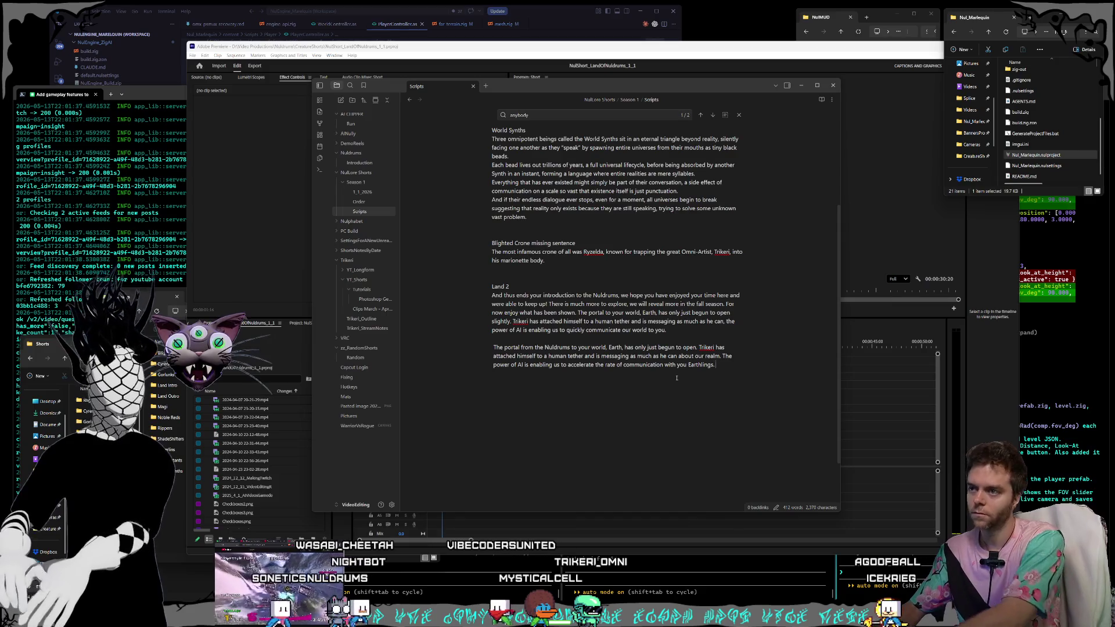
{"action": "type", "text": "only the beginni"}
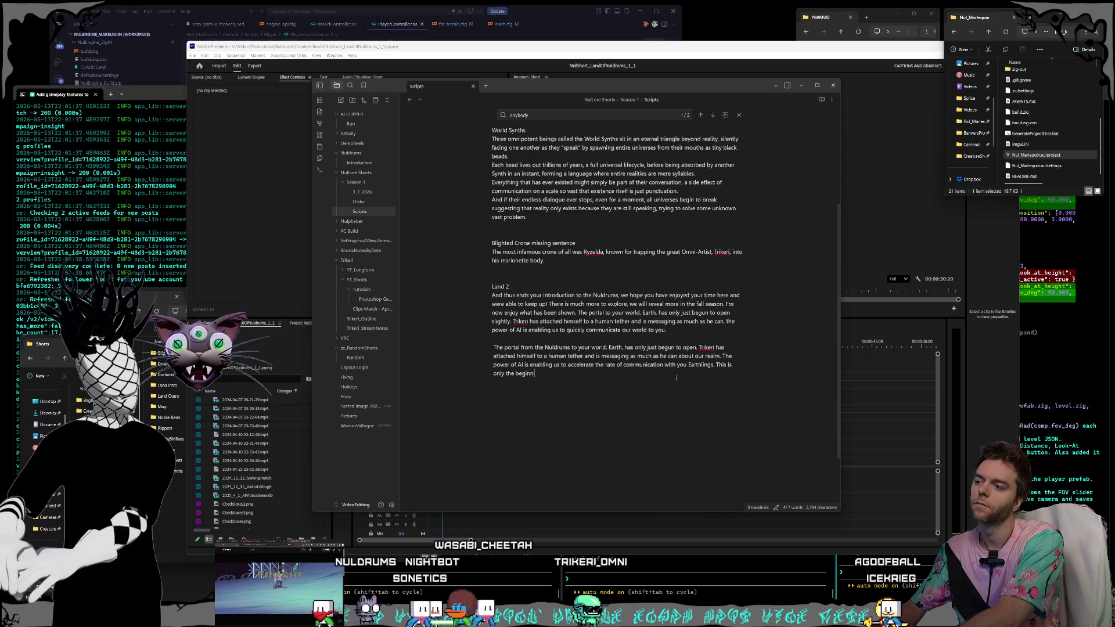
{"action": "type", "text": "ng, expect"}
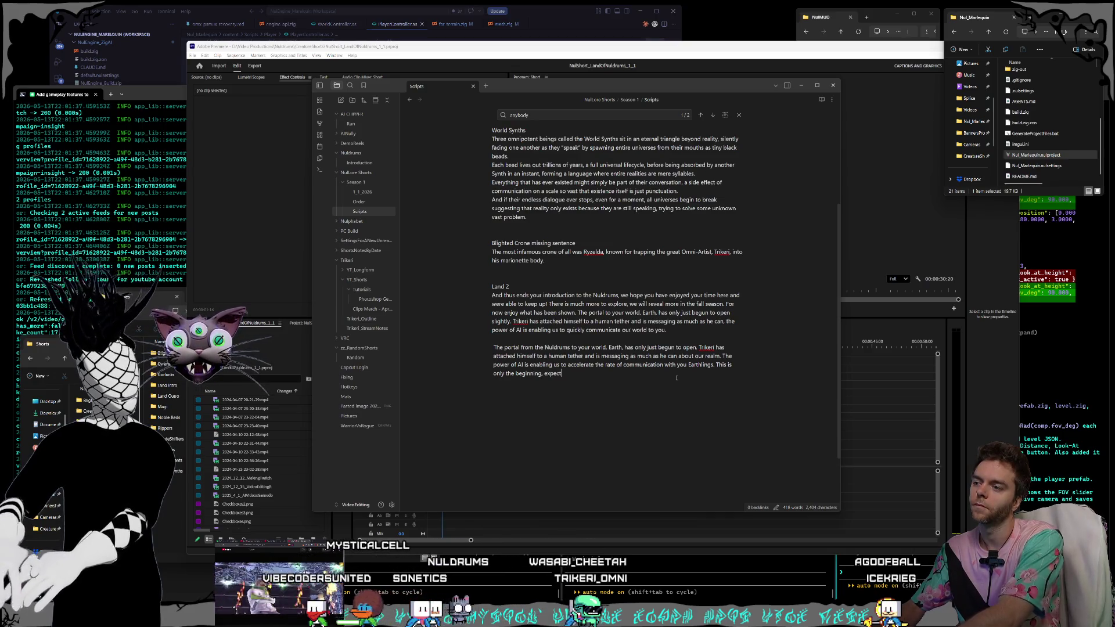
{"action": "key", "text": "BackSpace"}
{"action": "key", "text": "BackSpace"}
{"action": "key", "text": "BackSpace"}
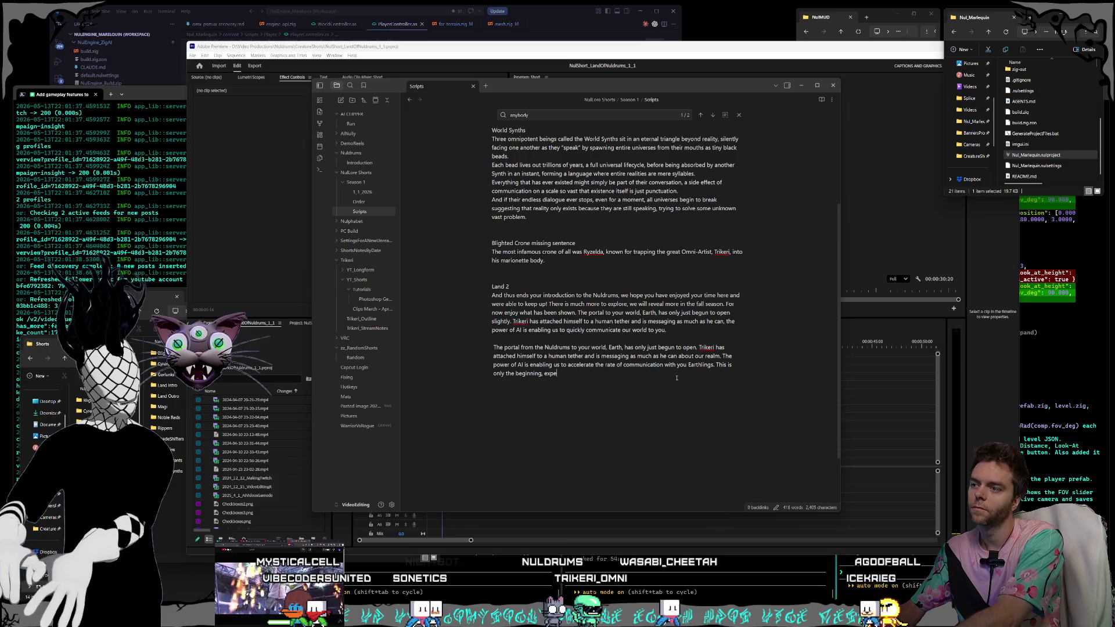
{"action": "type", "text": "whope you enjoyed "}
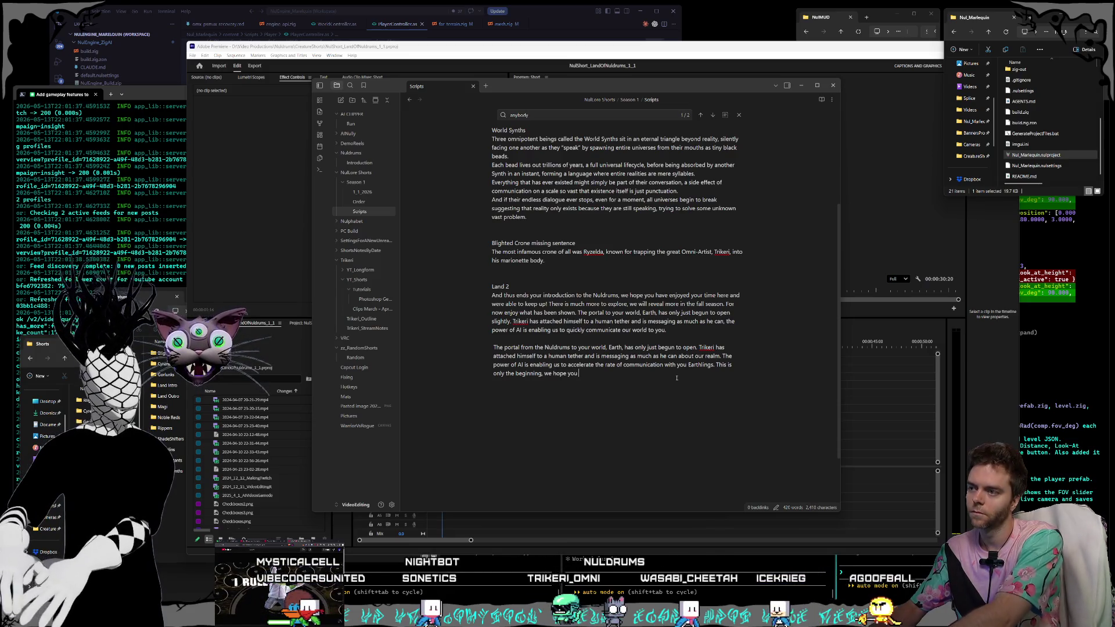
{"action": "type", "text": "this "}
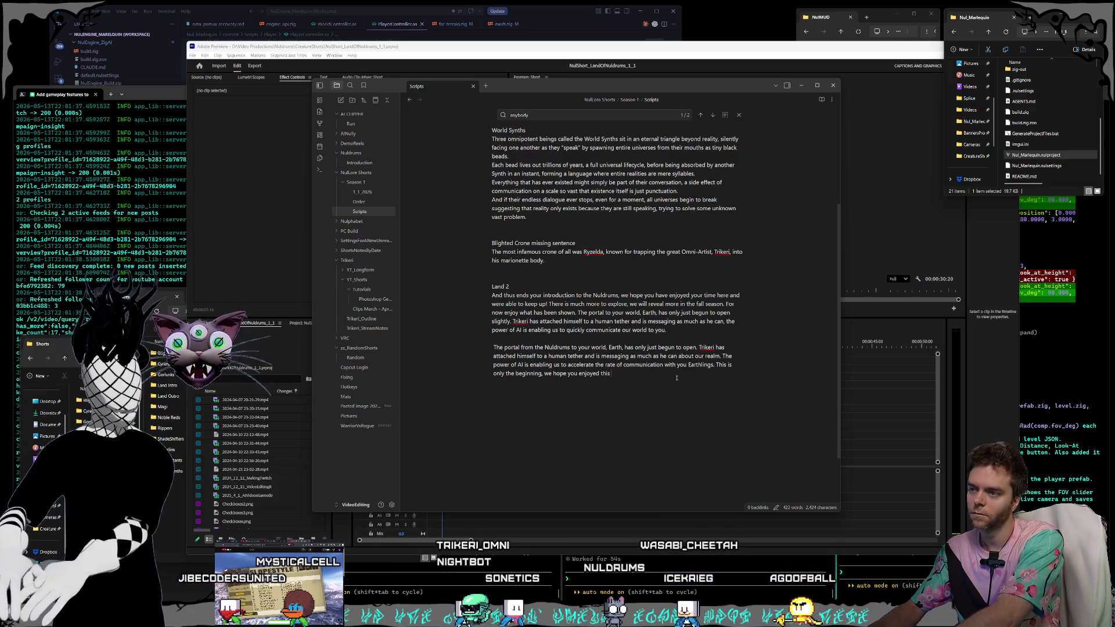
{"action": "type", "text": "taste of the Nuldrums"}
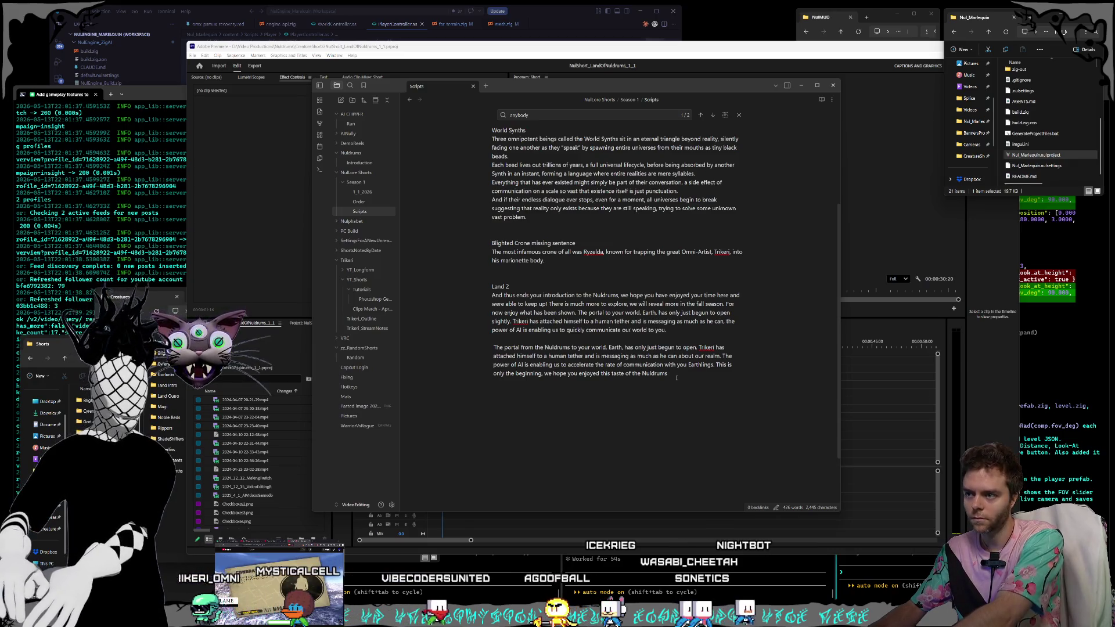
{"action": "type", "text": ","}
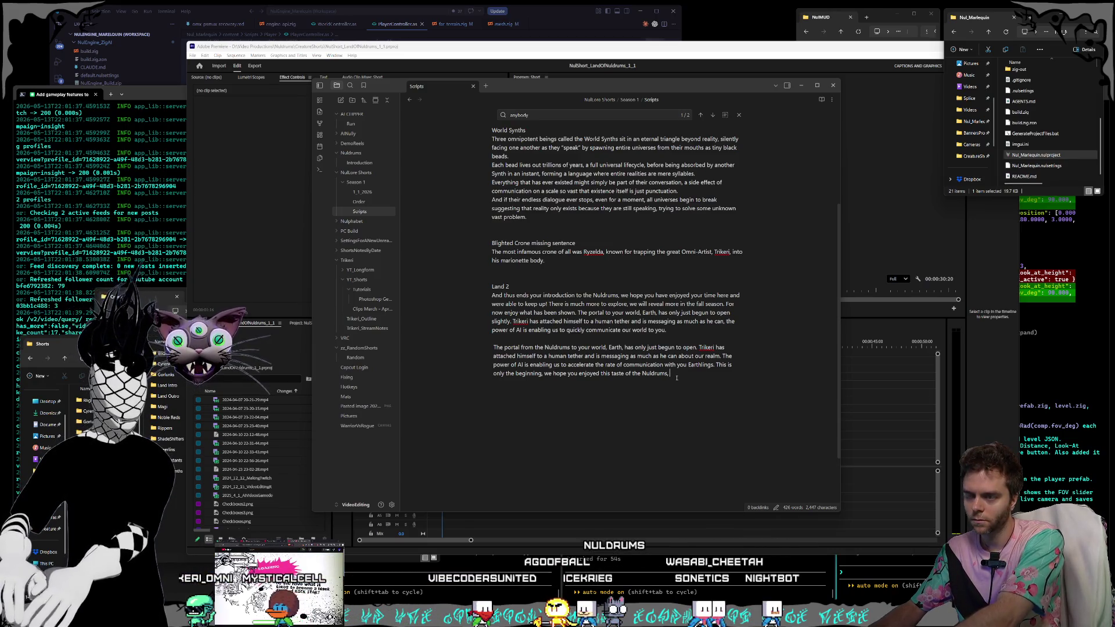
{"action": "type", "text": "ed"}
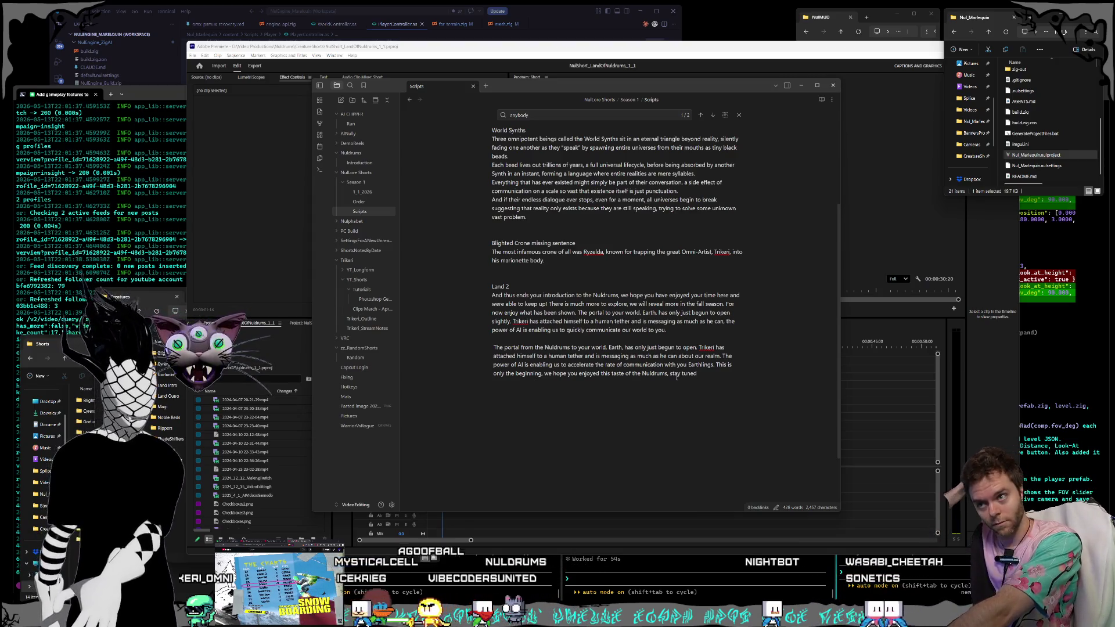
- Replace 'stay tuned' with 'much more will be revealed in time' and add 'down to him' after 'our realm'
{"action": "key", "text": "BackSpace"}
{"action": "key", "text": "BackSpace"}
{"action": "key", "text": "BackSpace"}
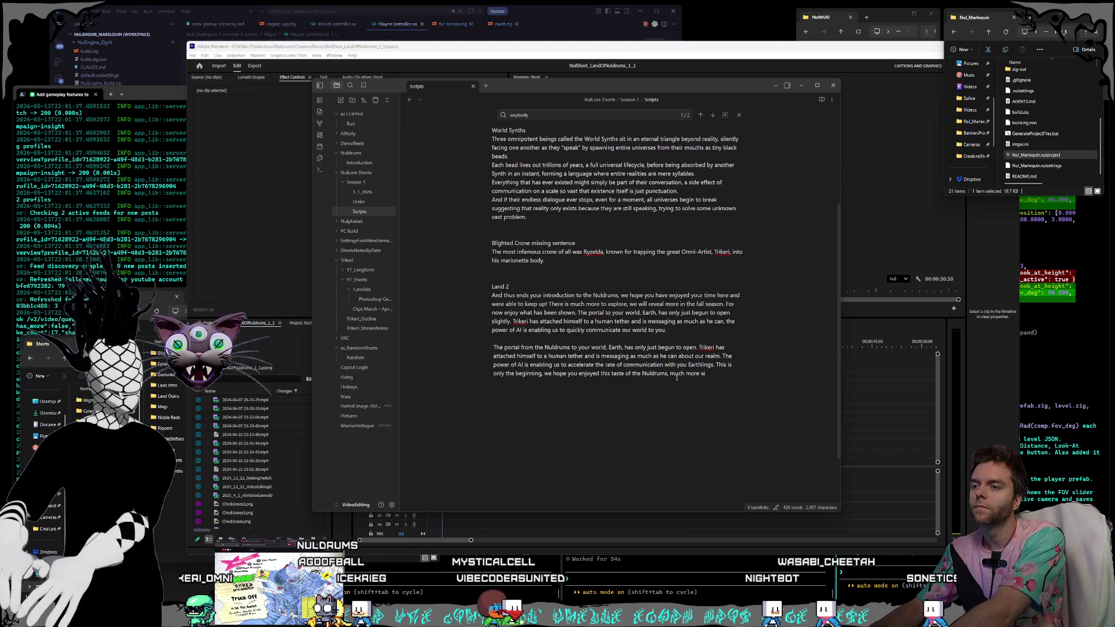
{"action": "type", "text": "much more will be reveal"}
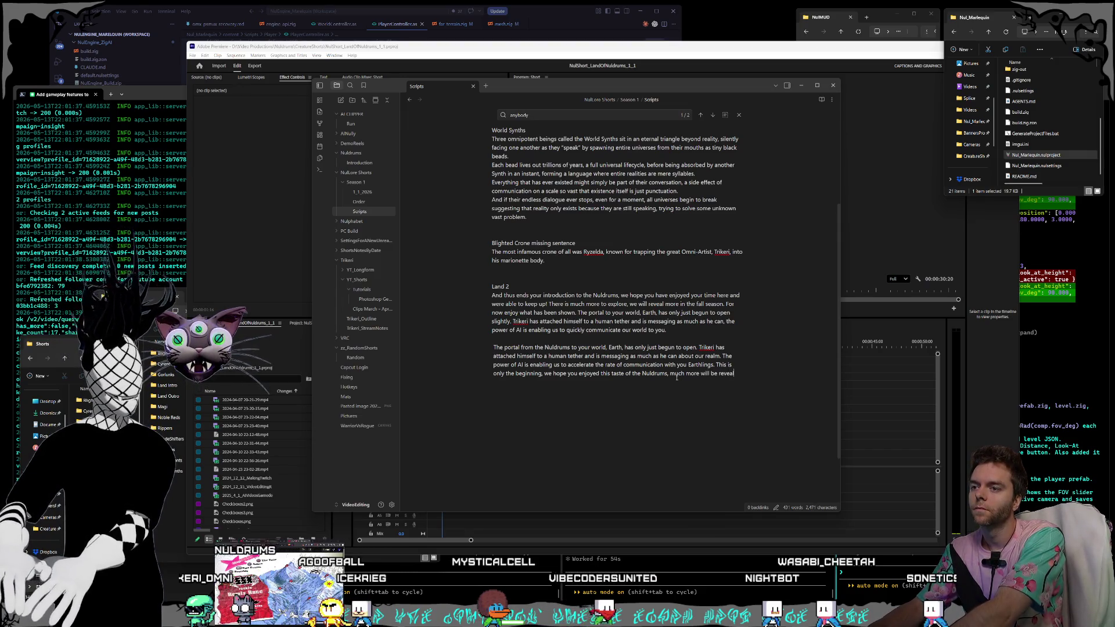
{"action": "type", "text": "ed in time."}
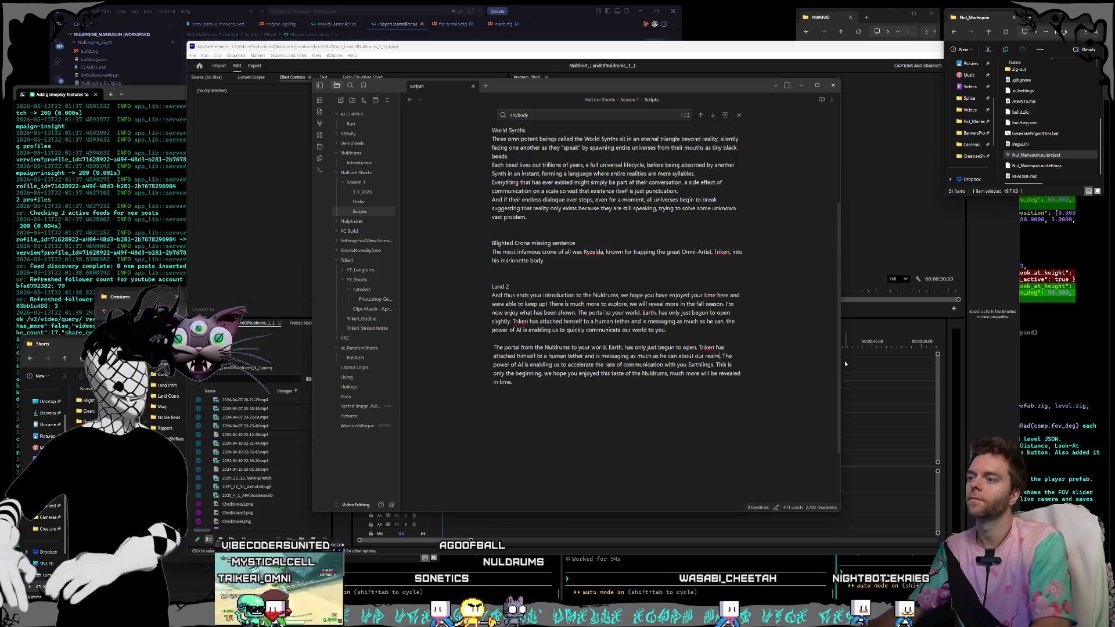
{"action": "type", "text": " down to him"}
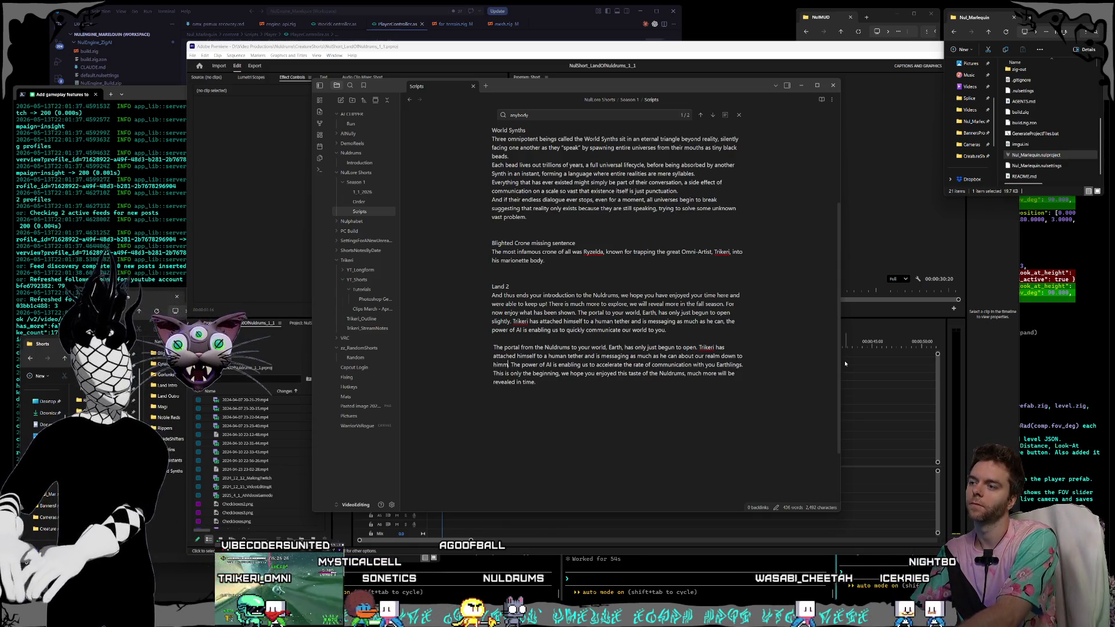